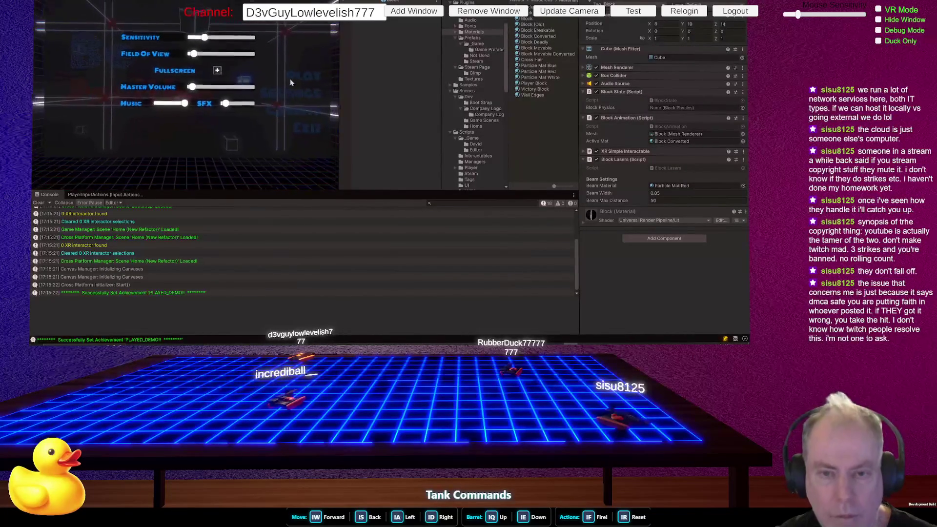
- Close the game's settings overlay and stop play mode to return to the Scene view
key("Escape")
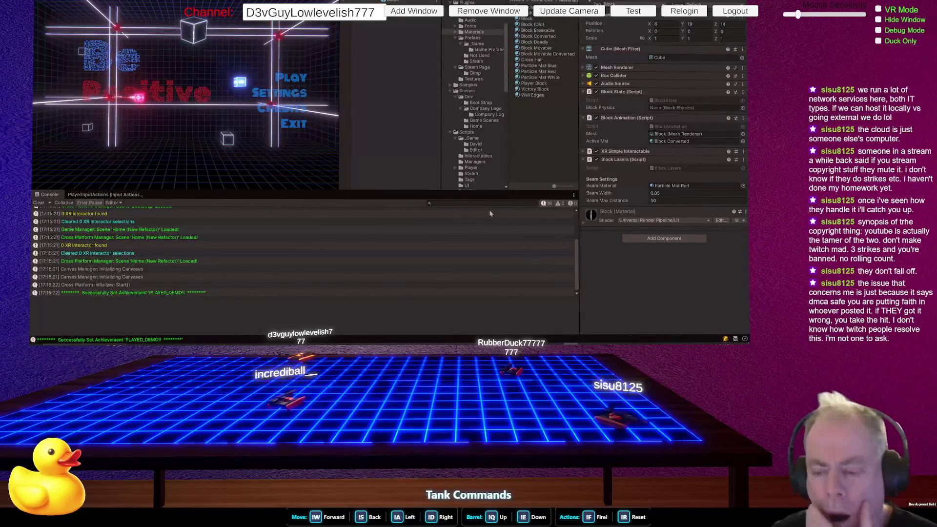
key("ctrl+p")
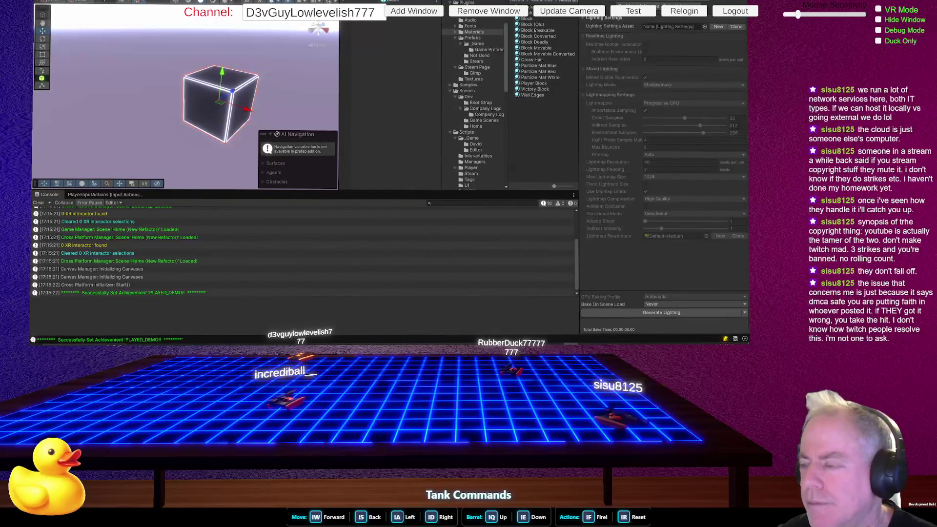
- Show Environment lighting settings, turn off Scene view skybox effects, and keep ambient source as Color
left_click(691, 2)
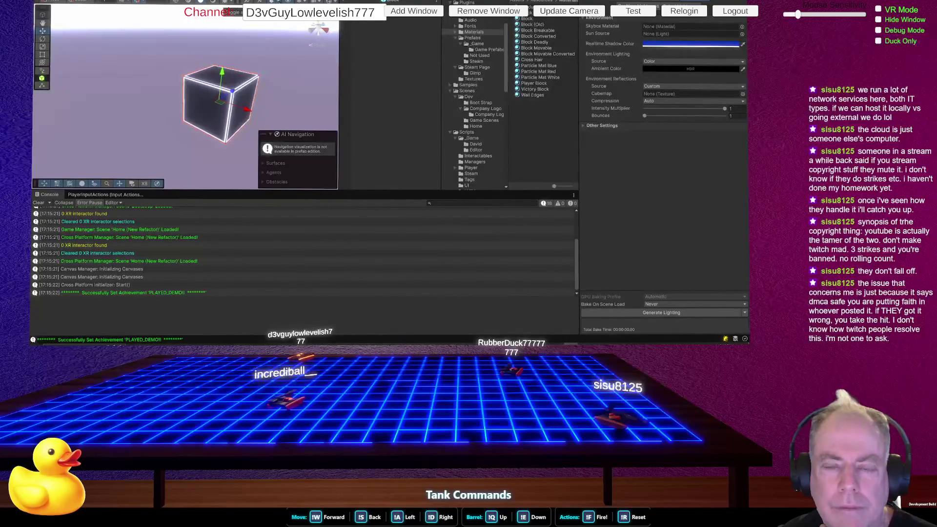
left_click(223, 2)
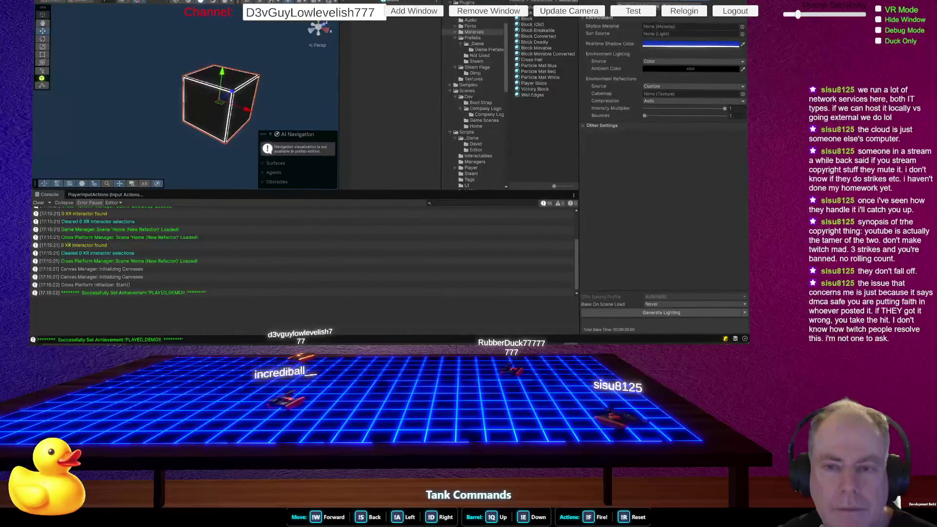
left_click(230, 2)
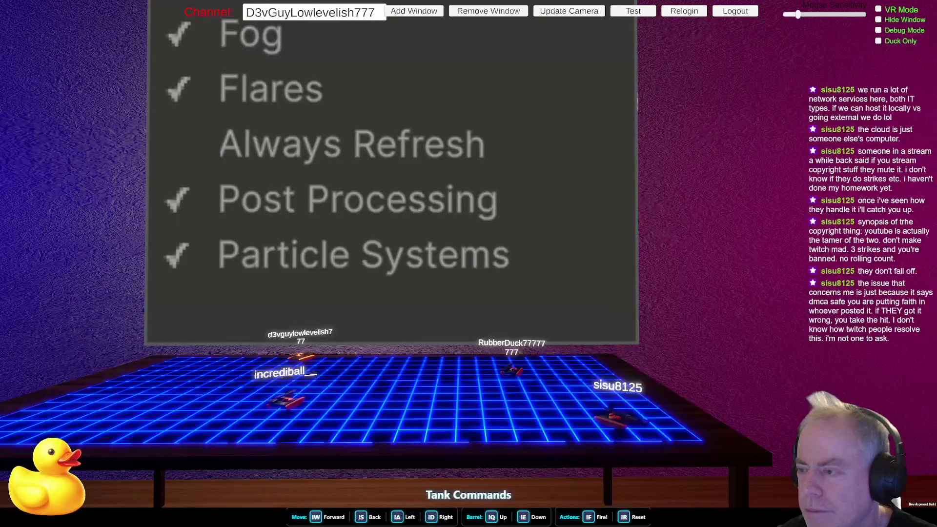
left_click(697, 62)
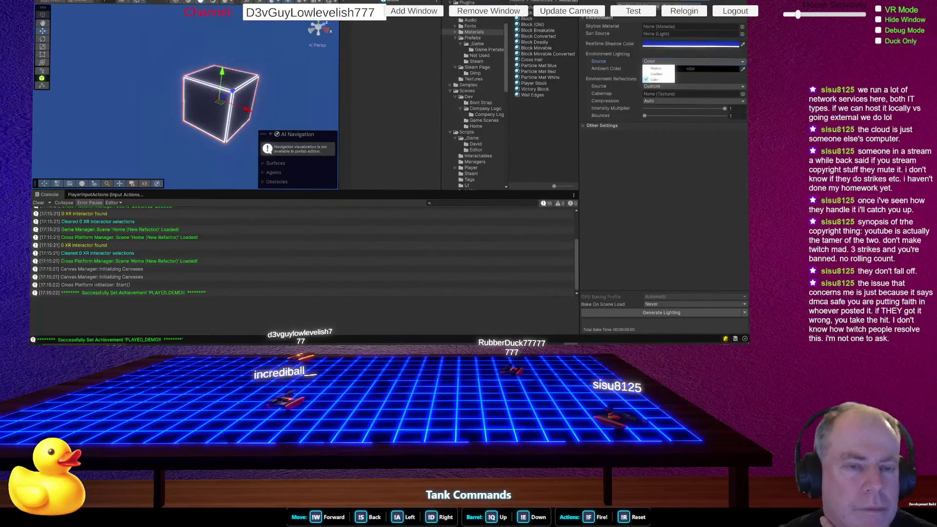
key("Escape")
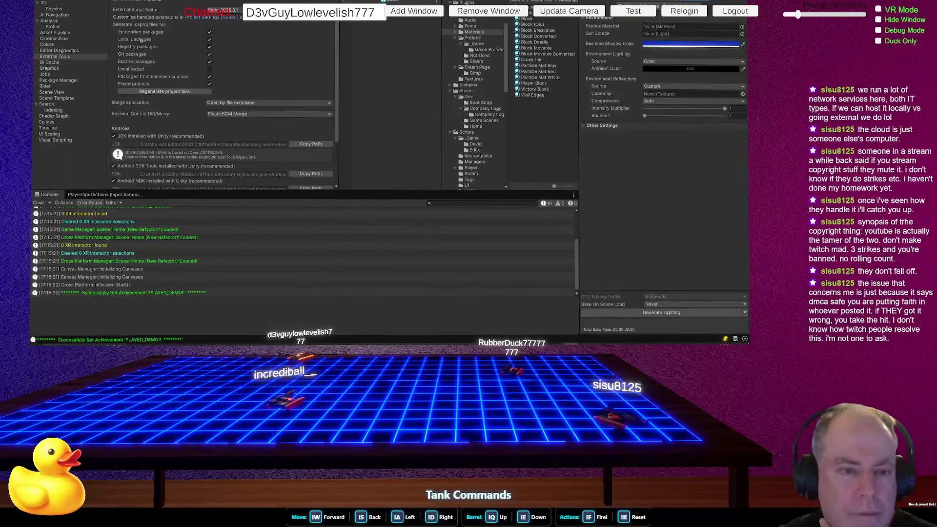
left_click(53, 45)
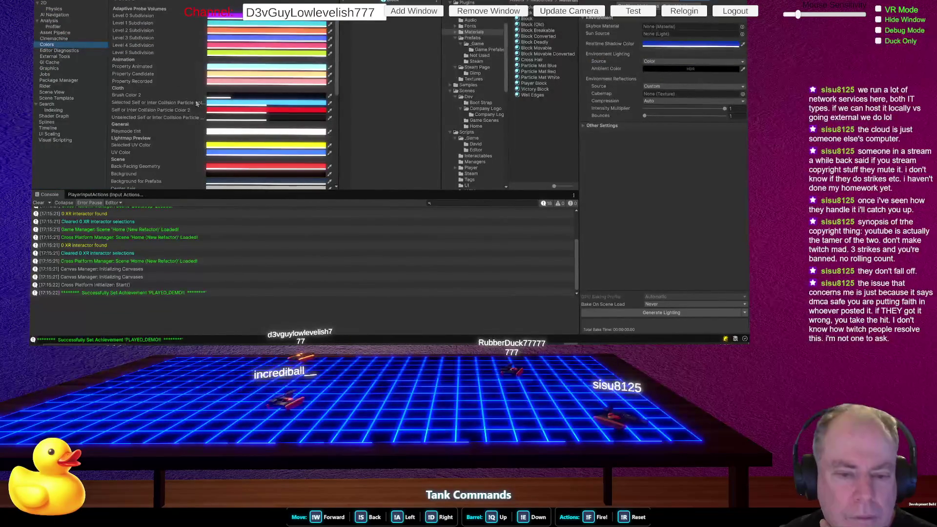
scroll(192, 140, "down", 3)
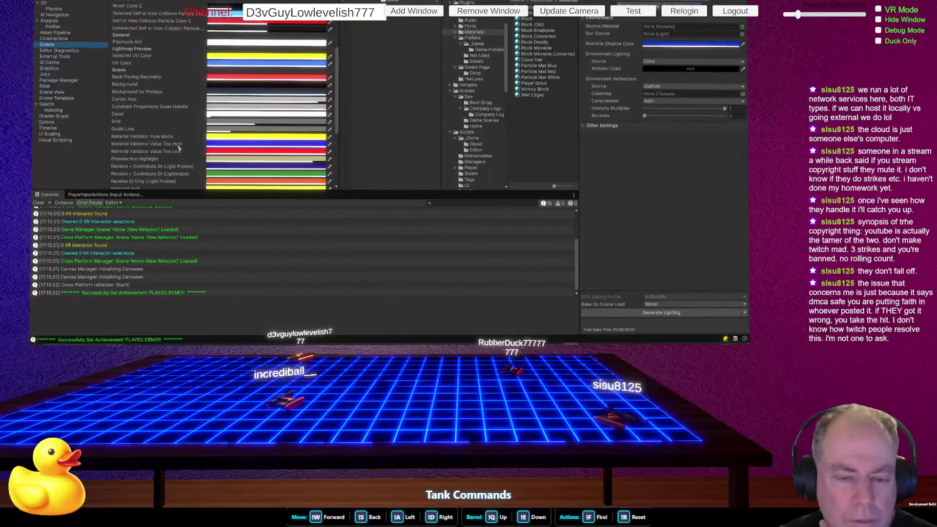
scroll(180, 152, "down", 4)
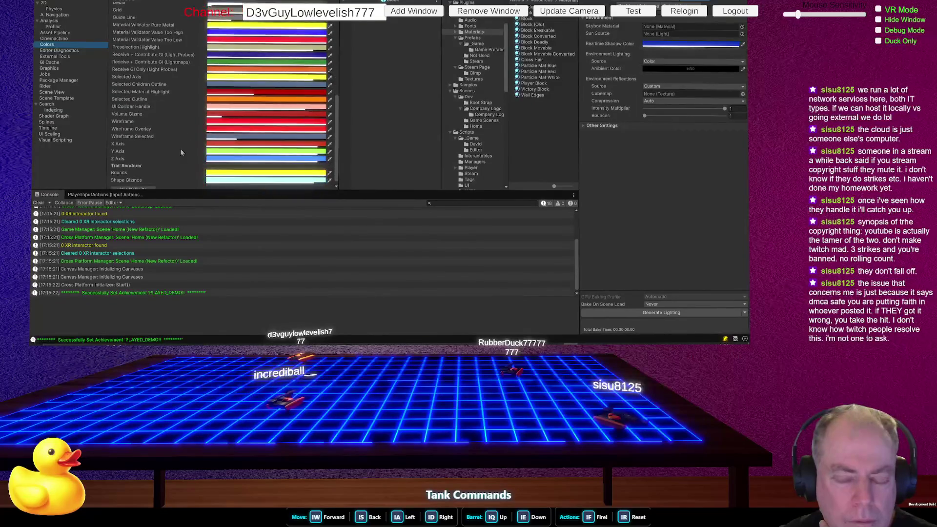
scroll(180, 152, "up", 7)
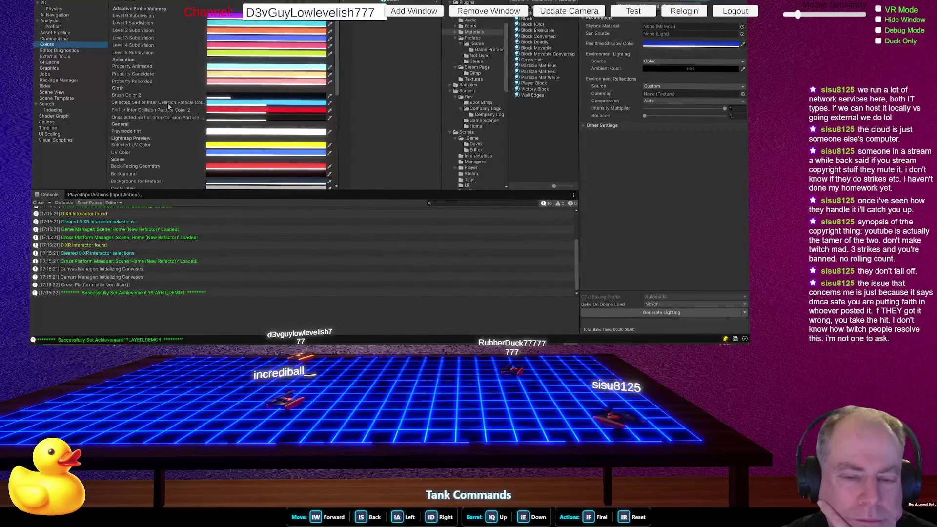
scroll(205, 97, "down", 3)
scroll(231, 93, "down", 6)
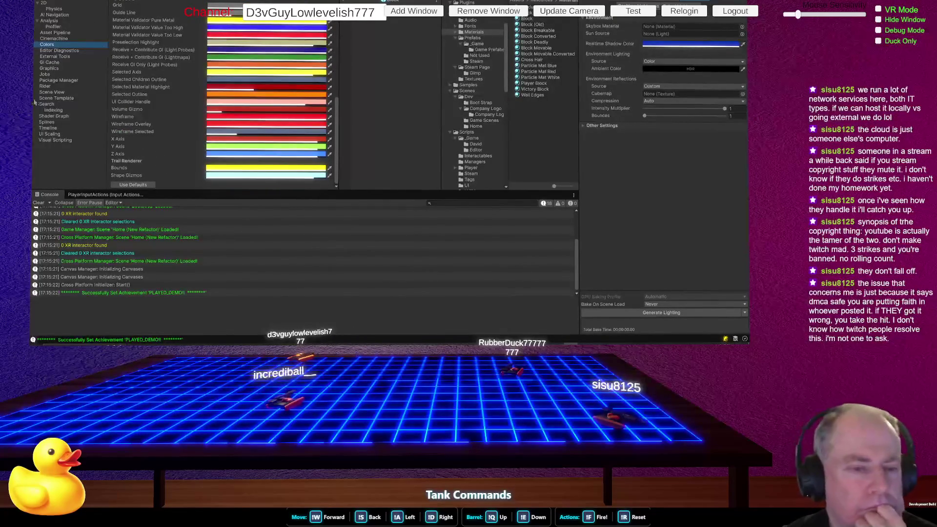
left_click(55, 93)
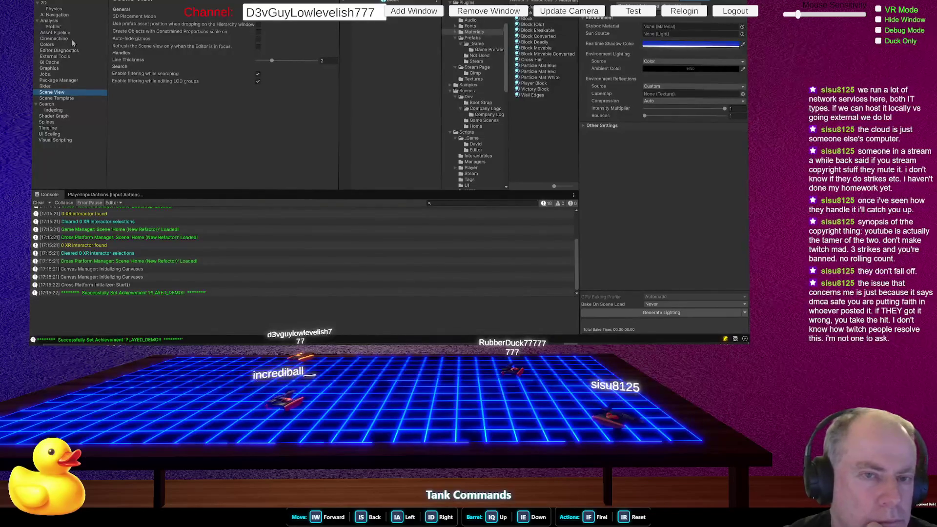
key("Escape")
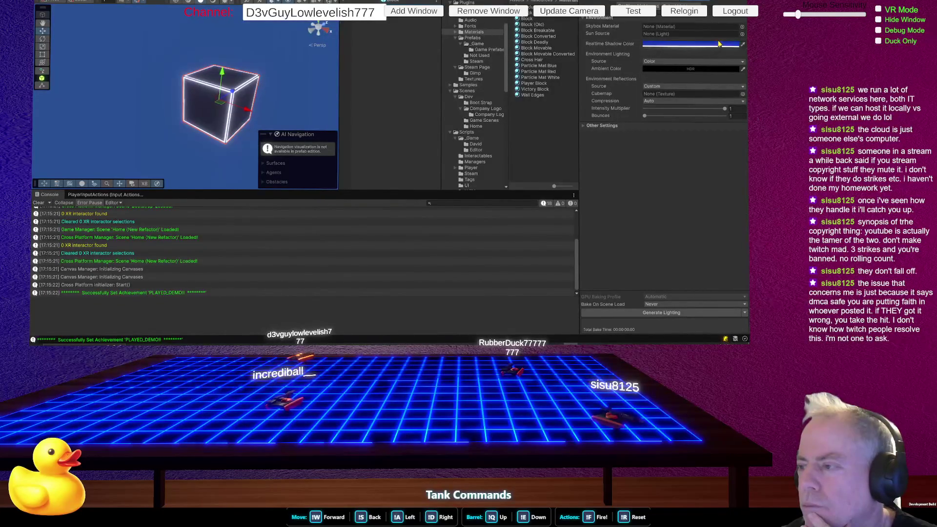
- Toggle the Lighting window between Scene and Environment, leaving the ambient source on Color
left_click(611, 2)
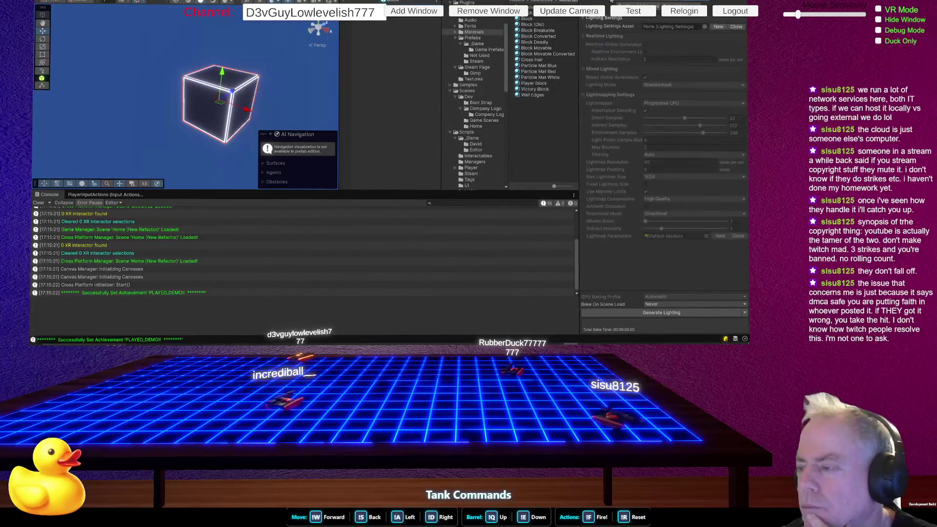
left_click(641, 1)
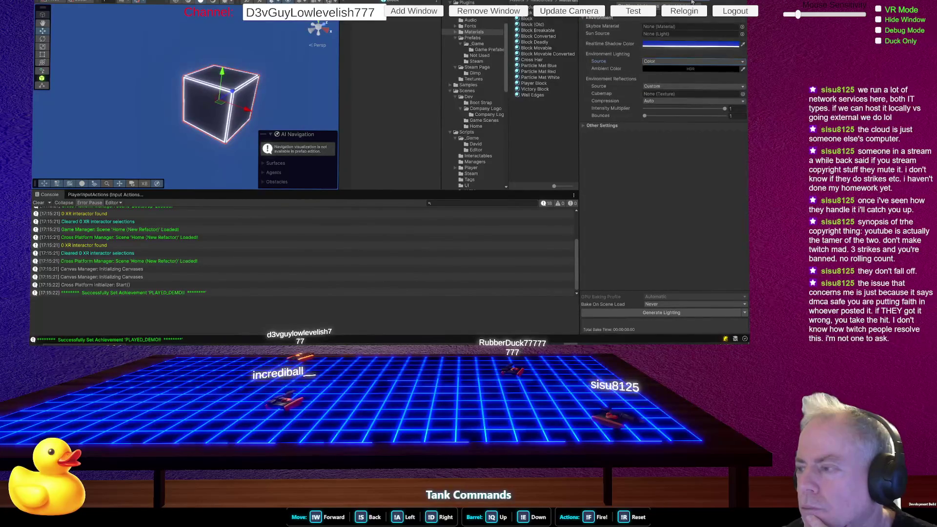
left_click(705, 61)
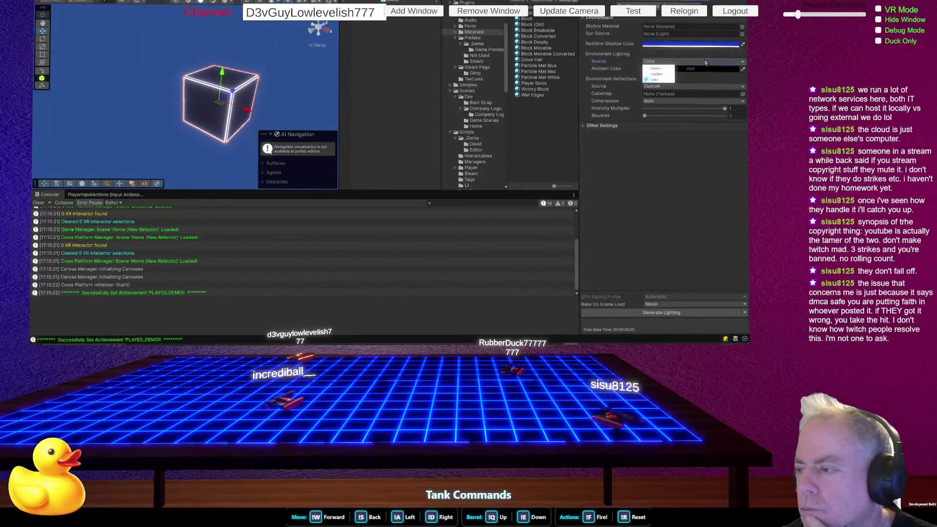
left_click(706, 152)
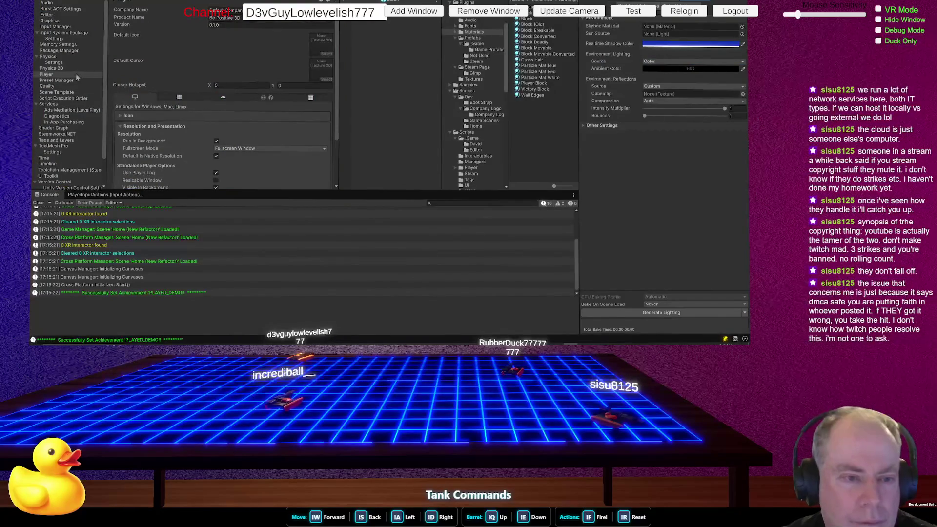
- Inspect the PC_RPAsset quality pipeline asset, then run the Be Positive web build on itch.io
left_click(70, 87)
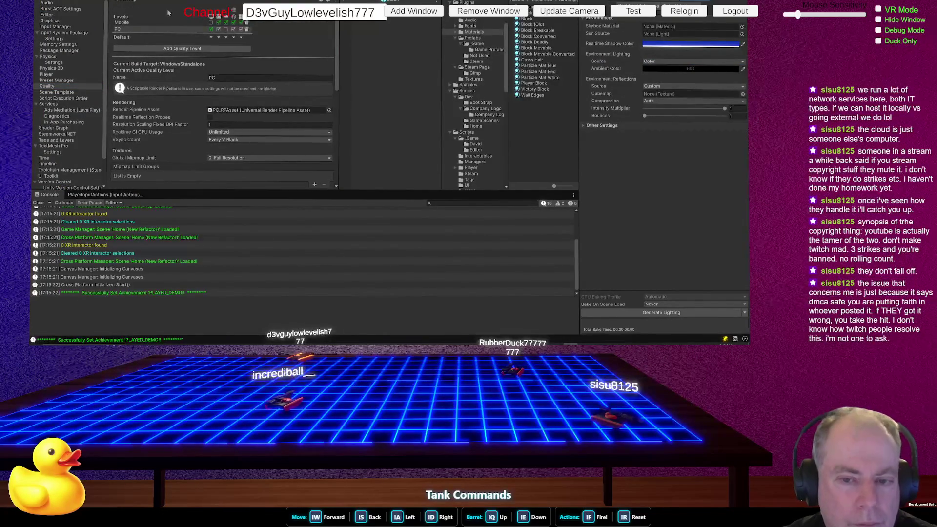
left_click(269, 112)
left_click(536, 48)
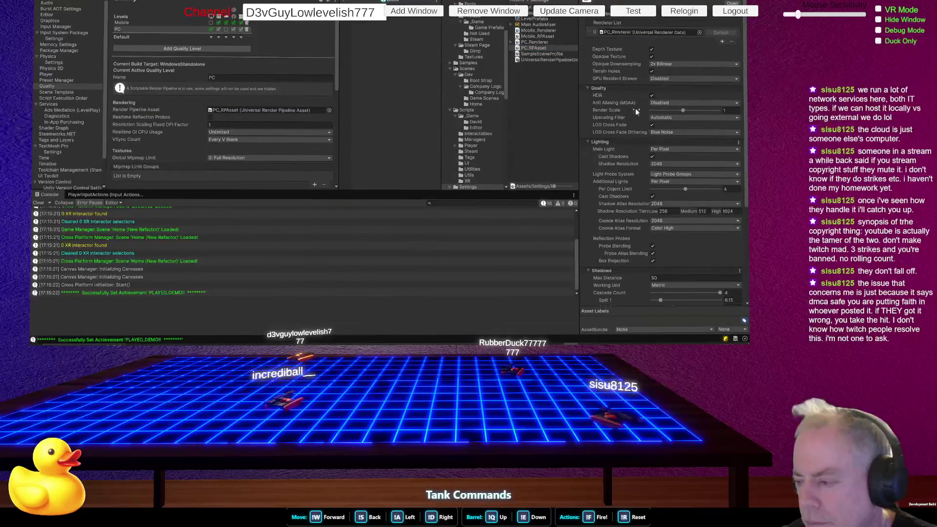
mouse_move(642, 111)
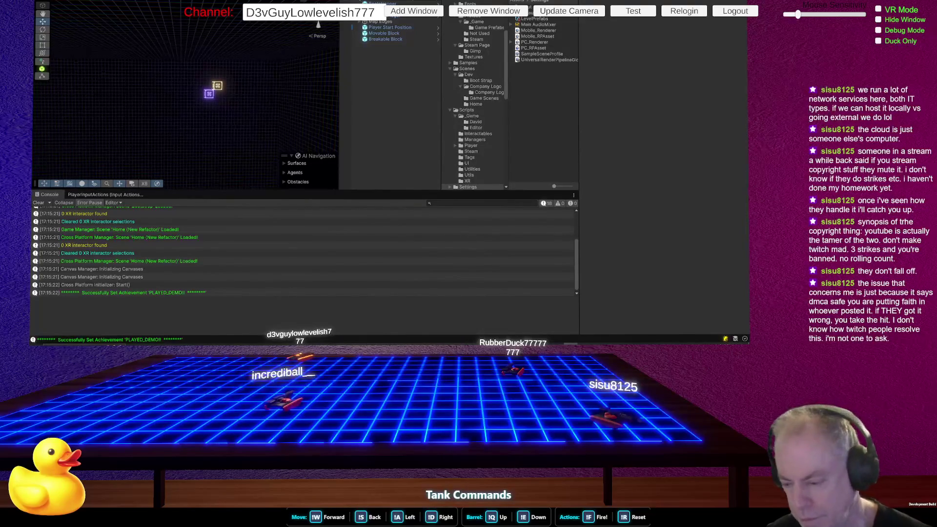
key("alt+Tab")
left_click(407, 206)
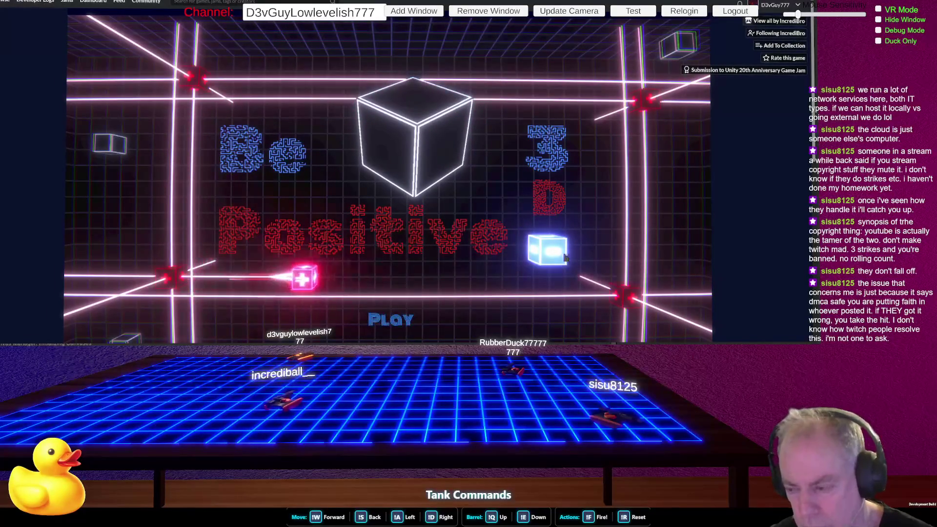
- Drag the web build's Master volume slider to minimum, then return to Unity
scroll(488, 253, "down", 2)
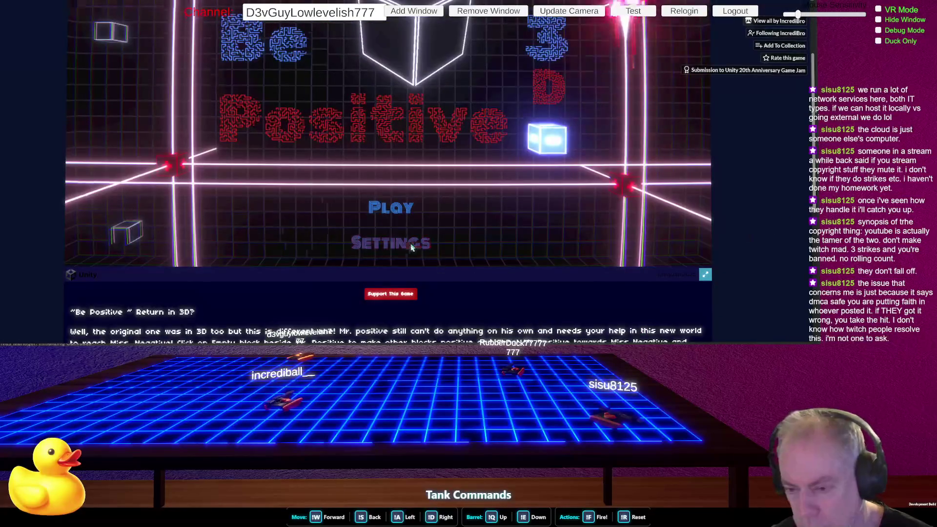
left_click(411, 248)
left_click(428, 62)
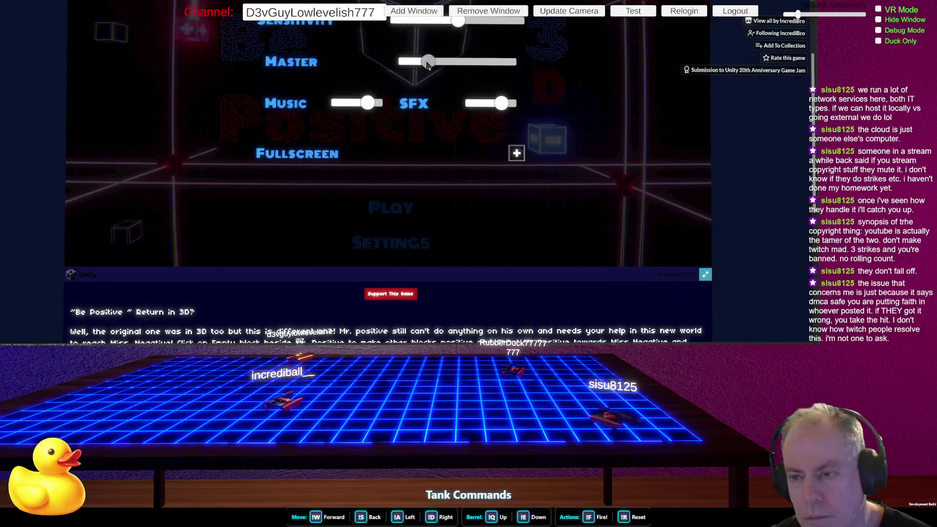
left_click_drag(413, 126, 402, 125)
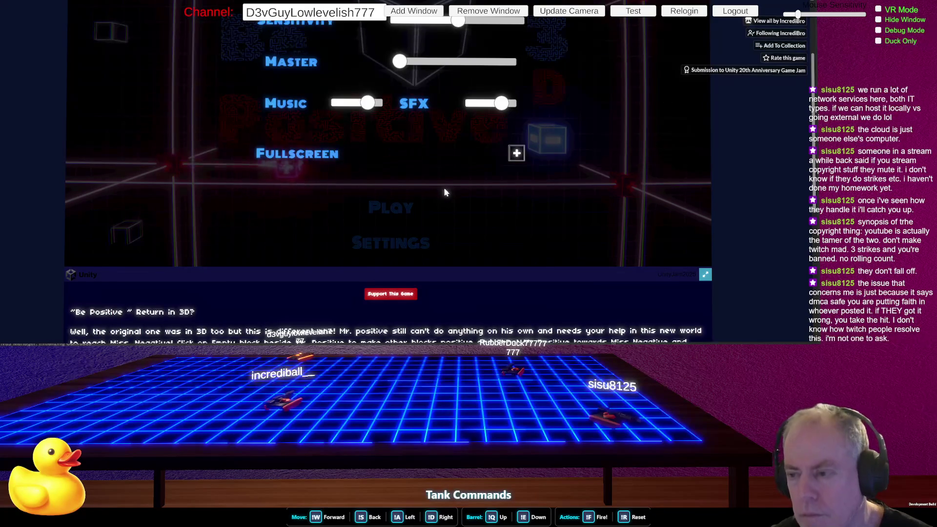
key("alt+Tab")
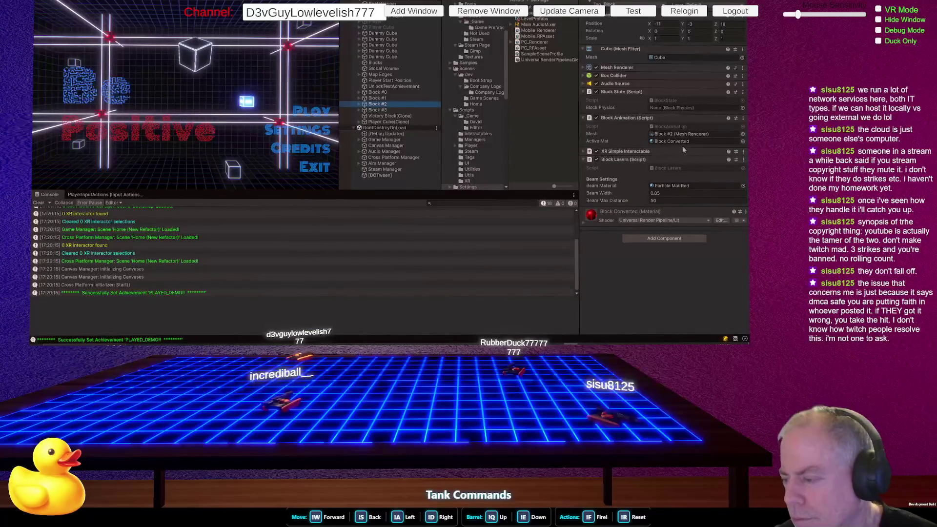
- Select the Particle Mat Red material and darken its base colour toward grey
left_click(681, 186)
left_click(543, 73)
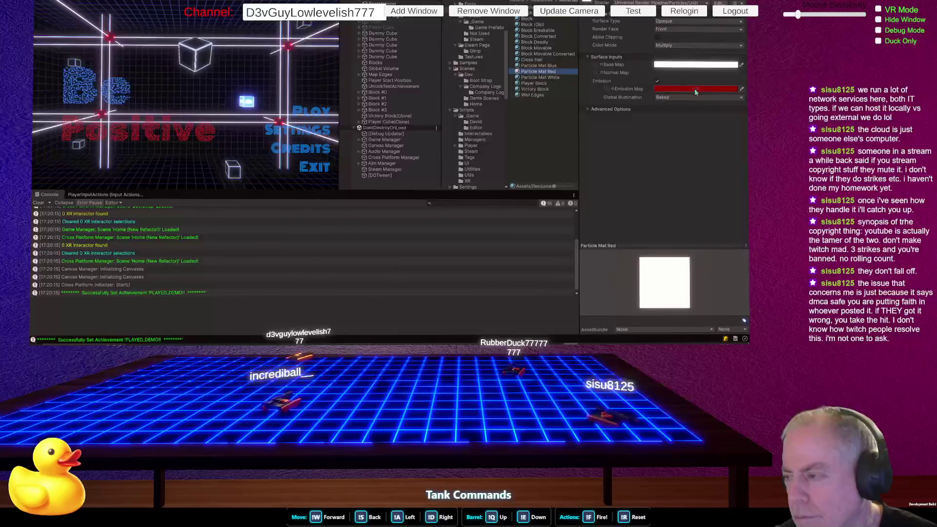
left_click(695, 88)
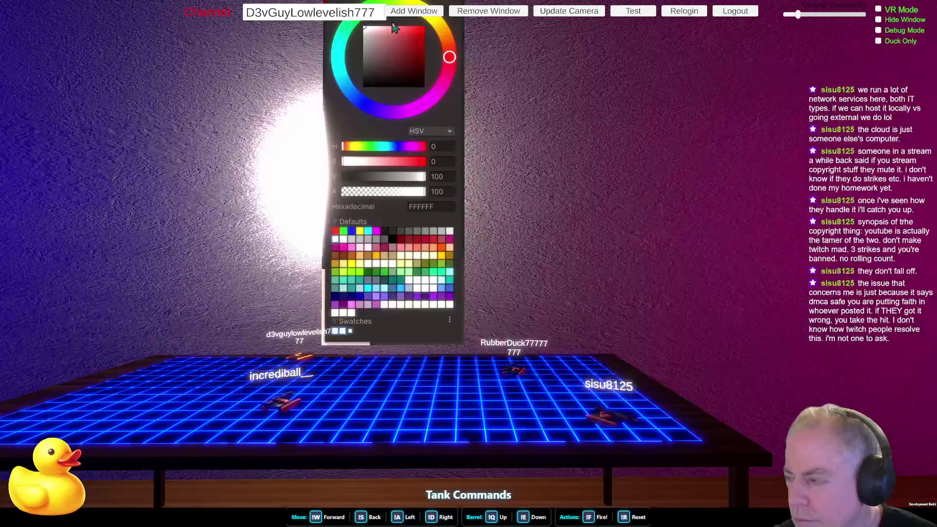
mouse_move(371, 36)
left_mouse_down()
mouse_move(364, 78)
mouse_move(360, 45)
left_mouse_up()
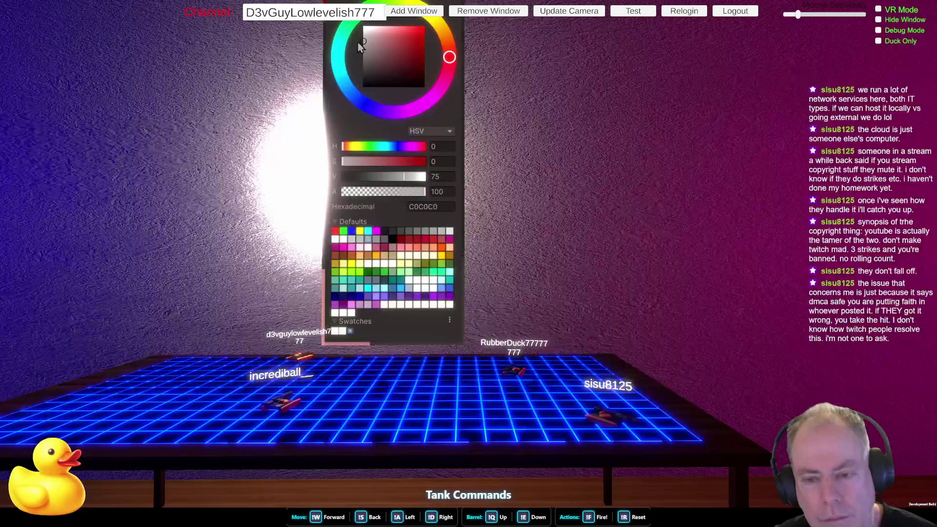
left_click(624, 135)
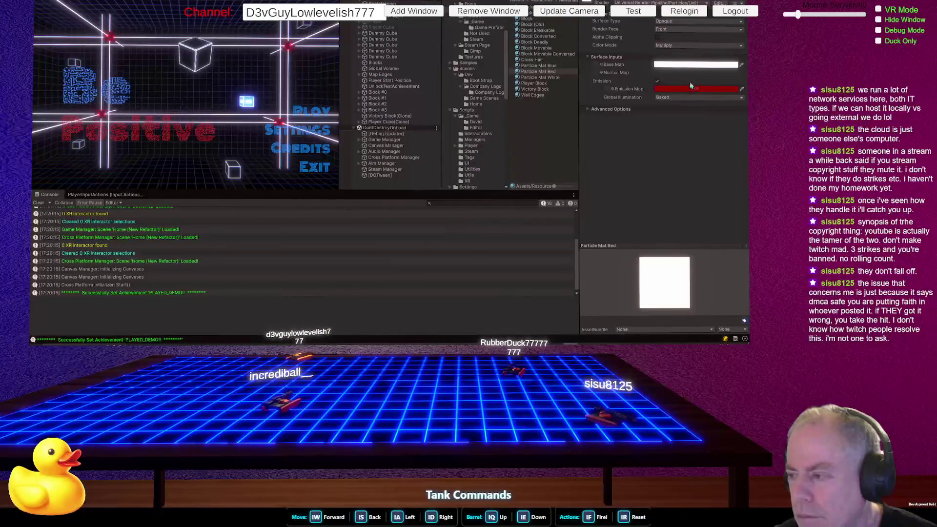
- Raise Particle Mat Red's red emission intensity by three +1 steps to 3
left_click(698, 91)
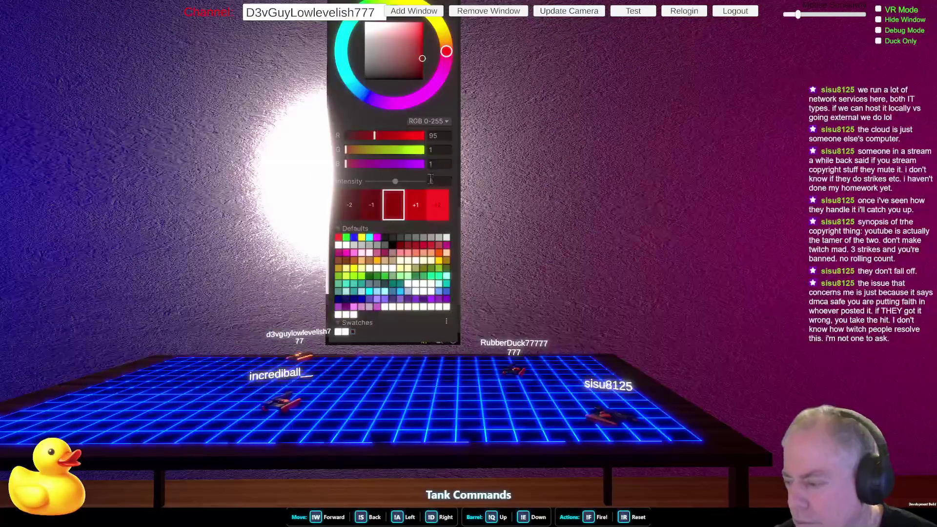
left_click(420, 204)
left_click(420, 203)
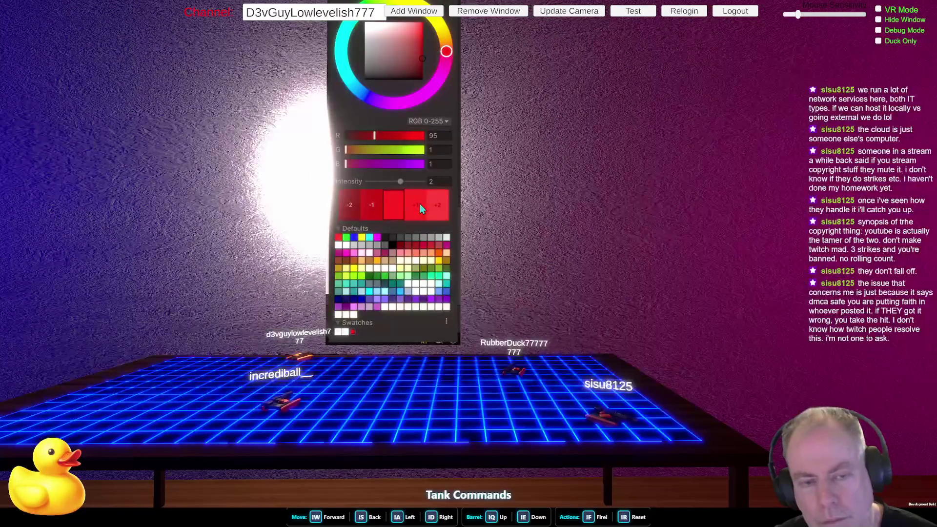
left_click(420, 204)
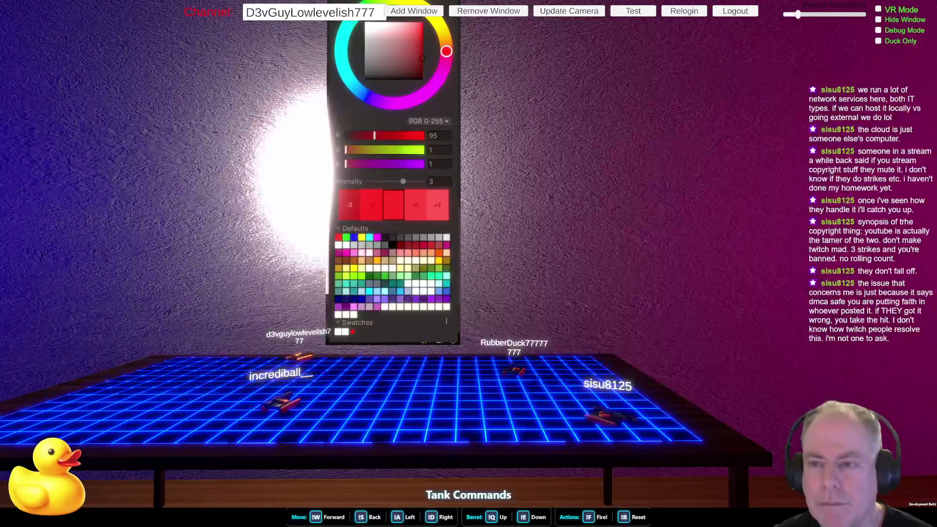
left_click(456, 96)
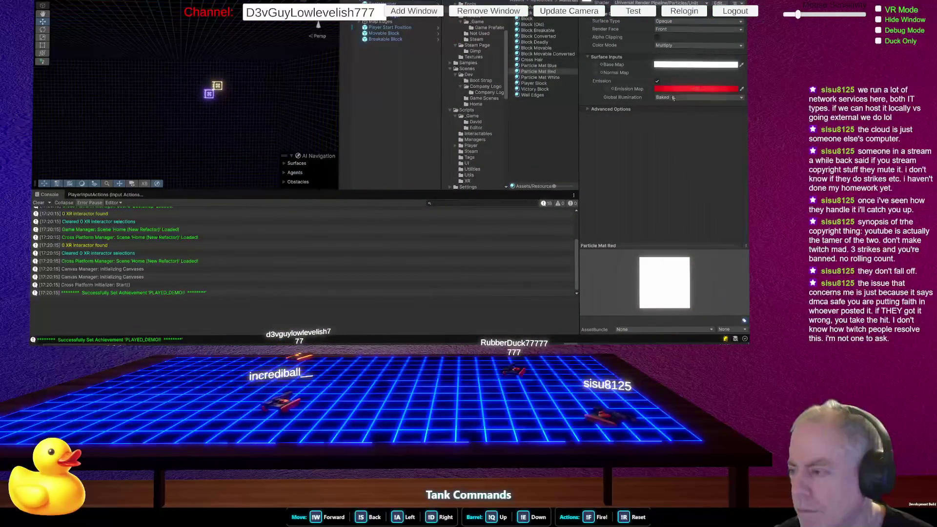
left_click(686, 88)
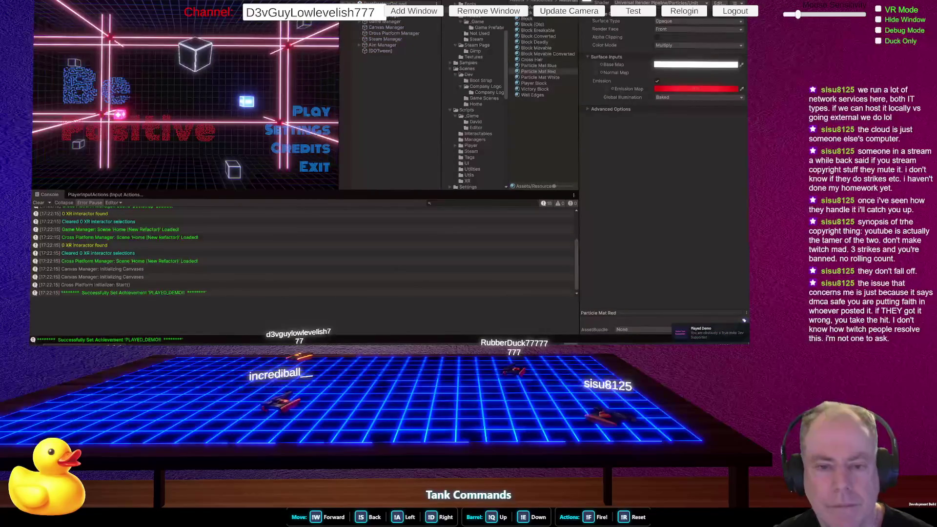
- Play into Level_0, pause, and exit play mode, logging MainMenu, Playing and Paused states
key("Return")
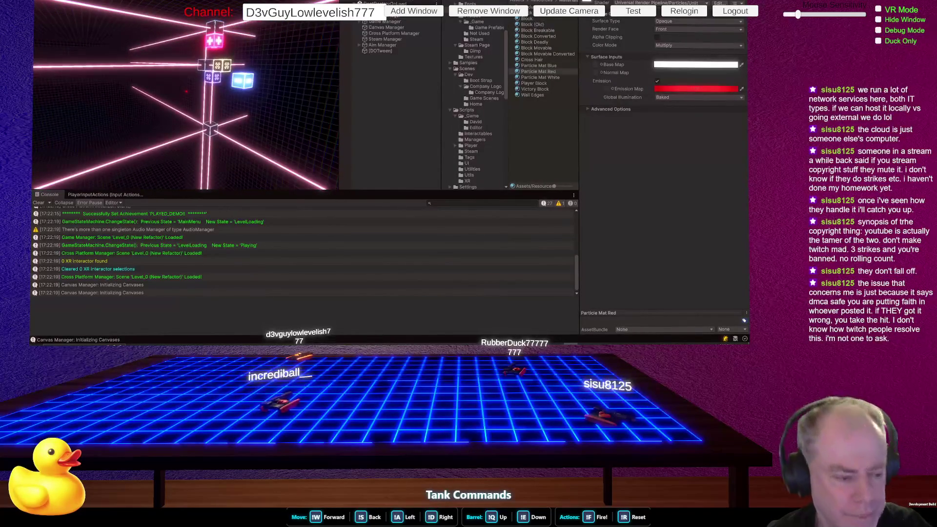
key("Escape")
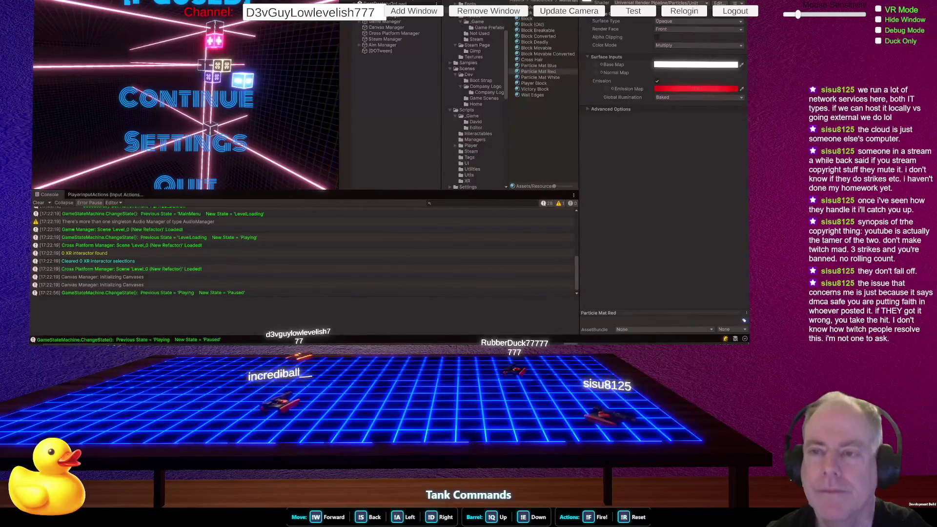
key("ctrl+1")
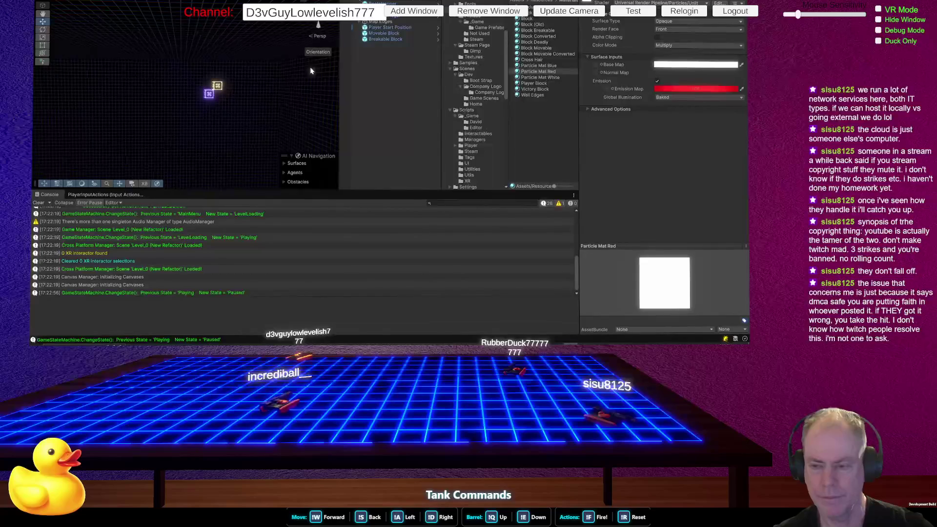
key("alt+Tab")
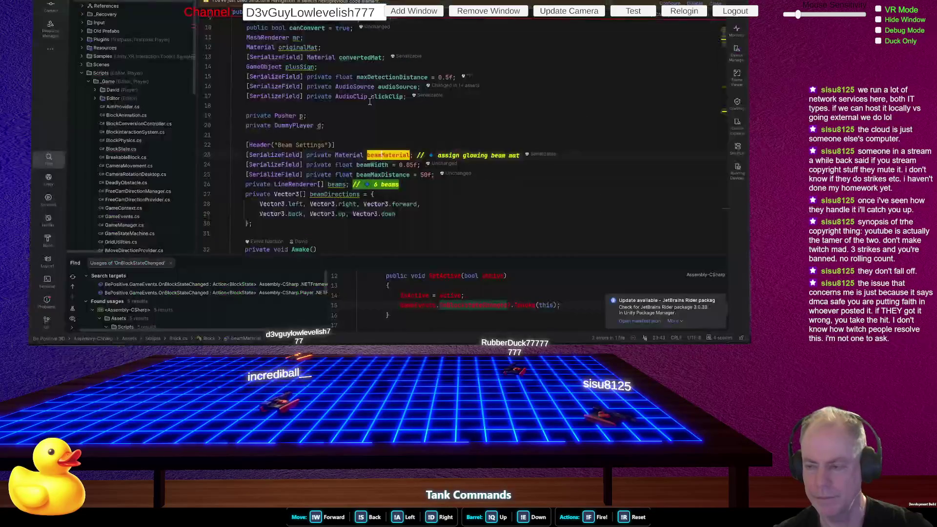
- Review Block.cs beam settings, the beams field, and the Awake method
scroll(488, 108, "down", 3)
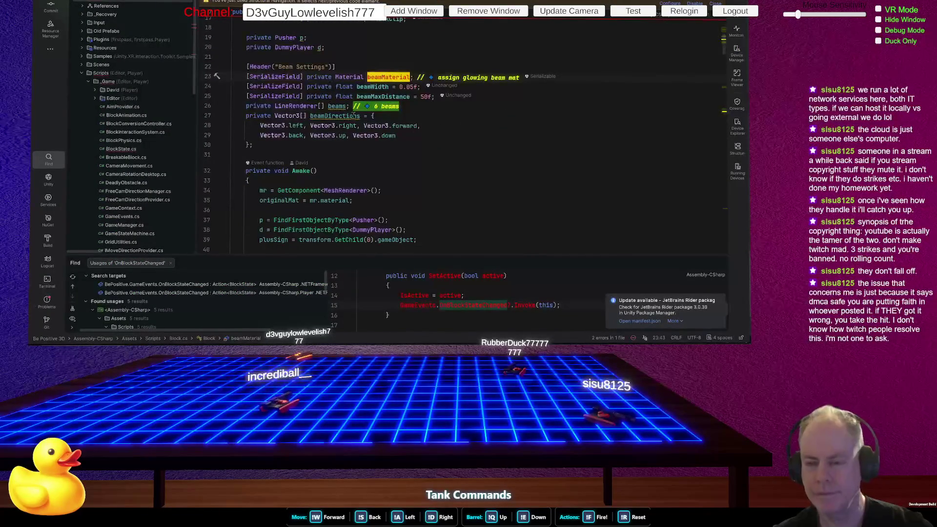
left_click(349, 105)
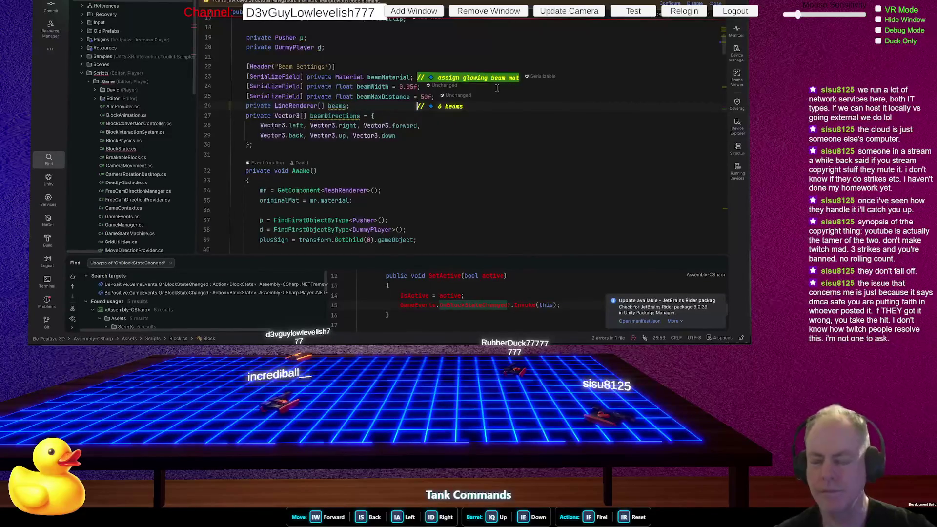
left_click(469, 179)
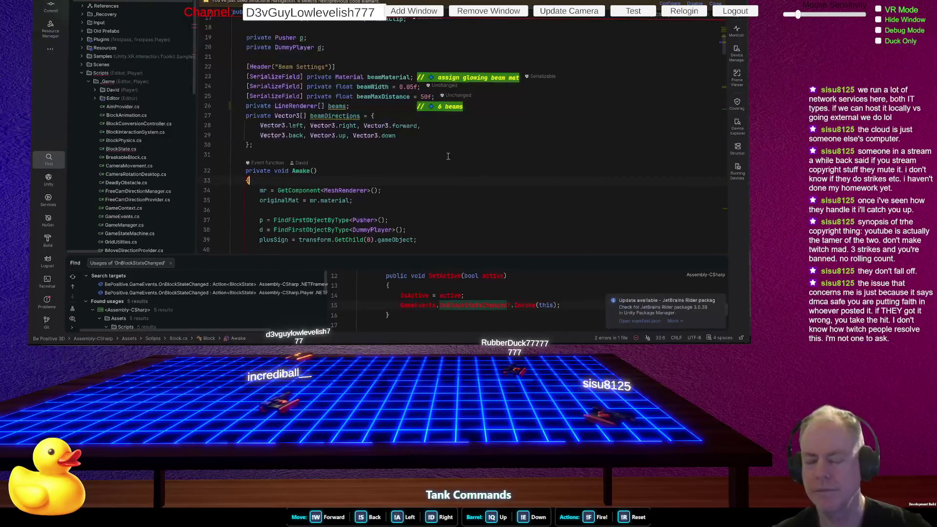
scroll(446, 158, "down", 2)
scroll(428, 161, "down", 20)
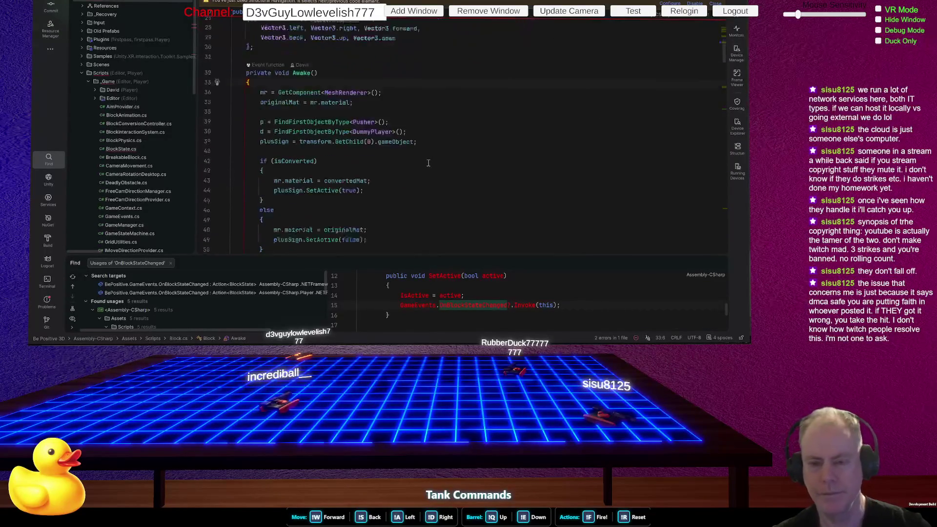
scroll(433, 160, "up", 18)
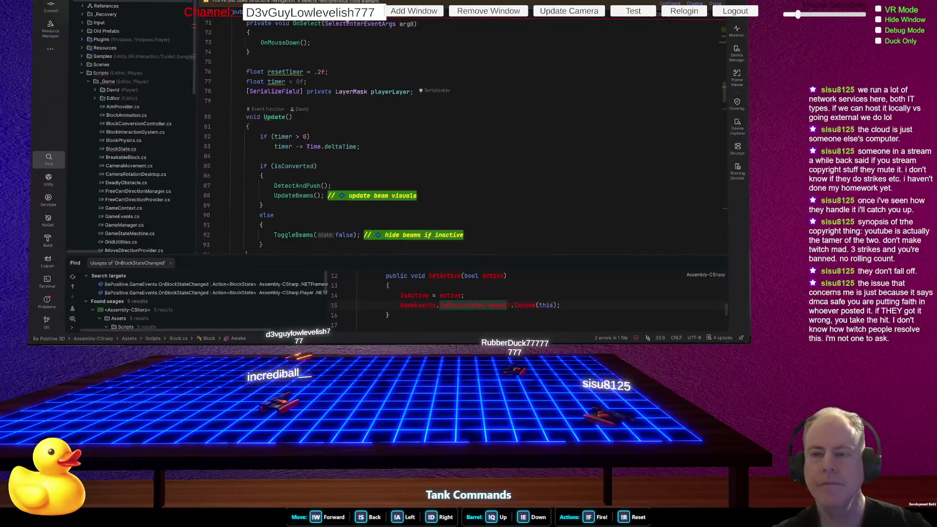
- Jump to where BlockState's SetActive raises OnBlockStateChanged, then return to Unity to reload scripts
key("ctrl+alt+Down")
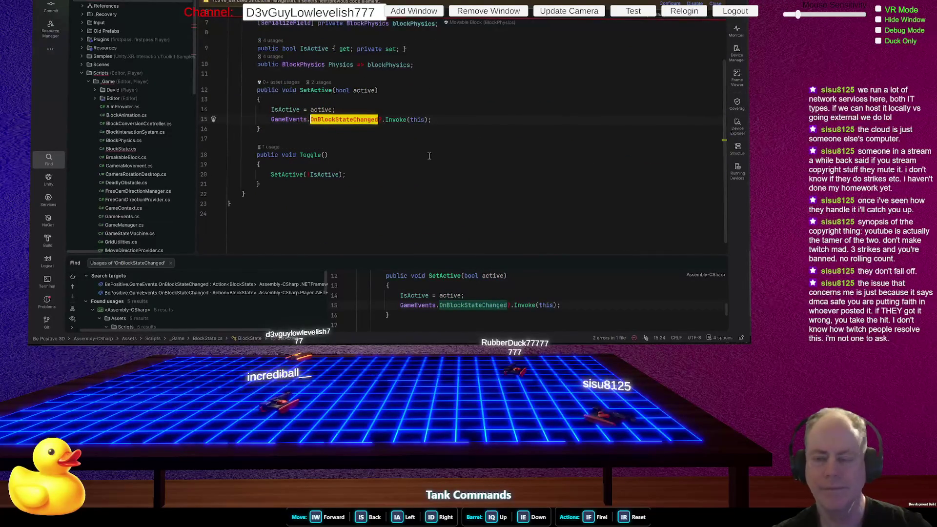
scroll(444, 166, "up", 2)
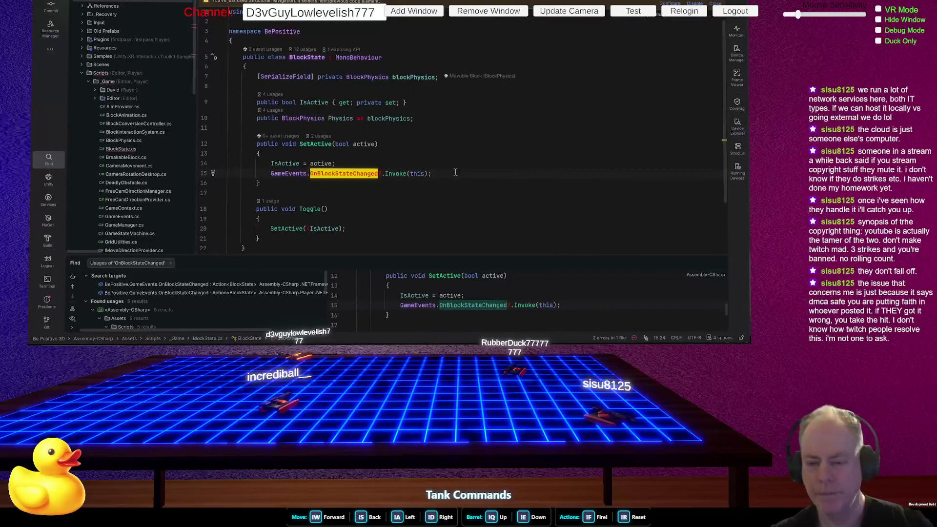
scroll(455, 173, "down", 1)
scroll(457, 174, "up", 1)
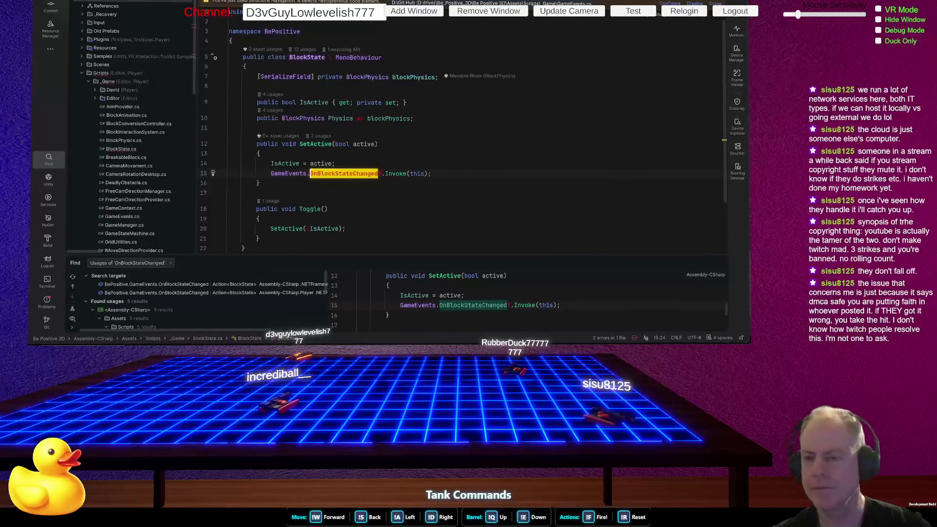
key("alt+Tab")
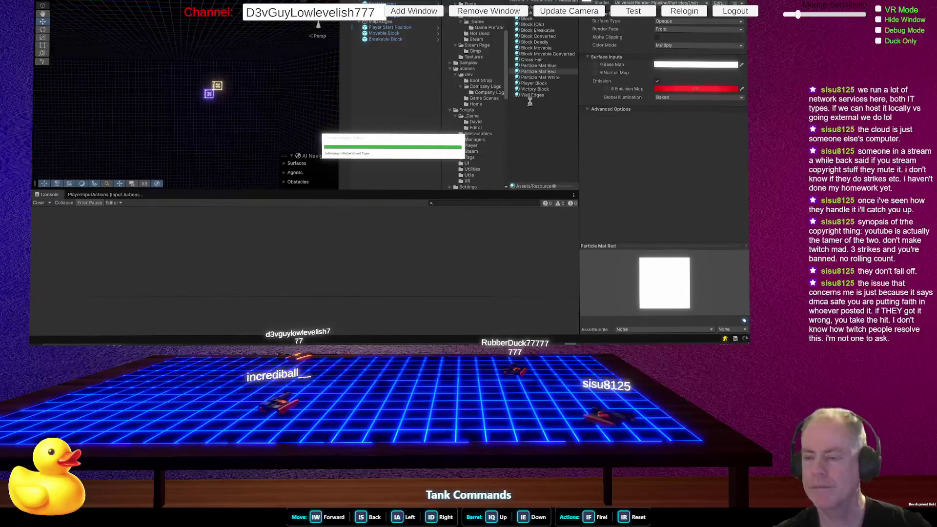
- Open the David scripts folder and select the BlockLasers script
left_click(480, 122)
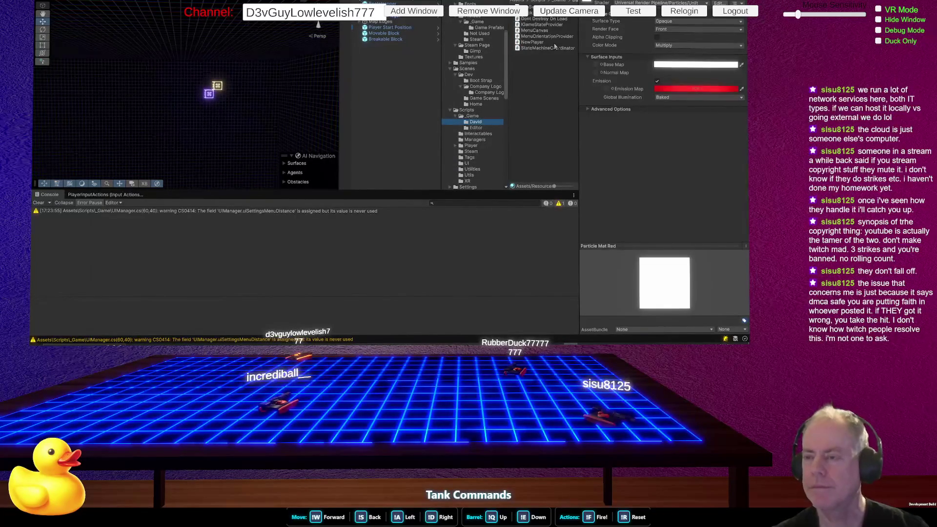
left_click(543, 17)
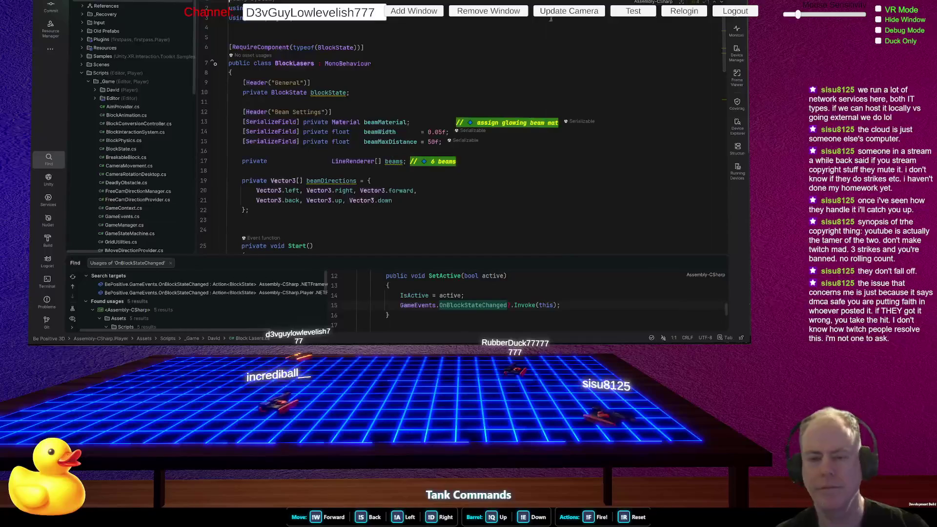
- Delete the 'b.enabled = true;' line from SetBeamStates in BlockLasers.cs, then return to Unity
scroll(439, 69, "down", 20)
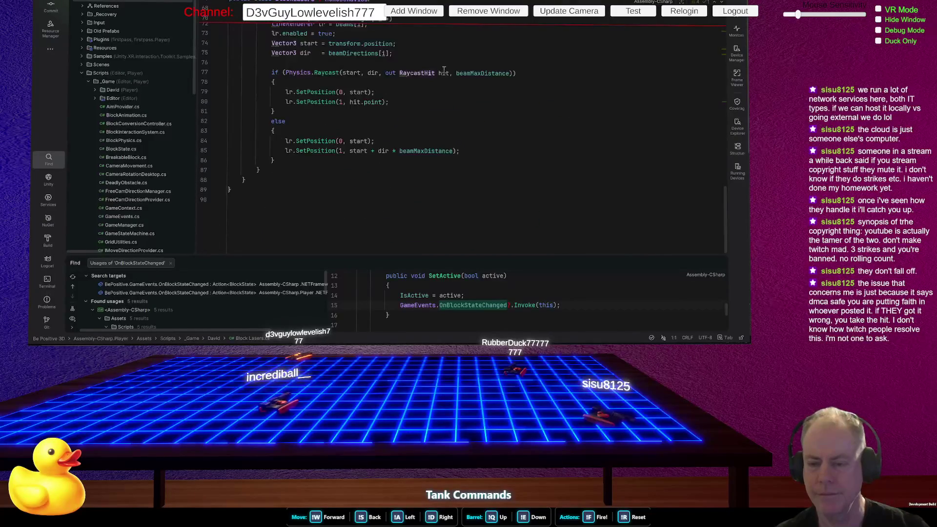
scroll(444, 70, "up", 9)
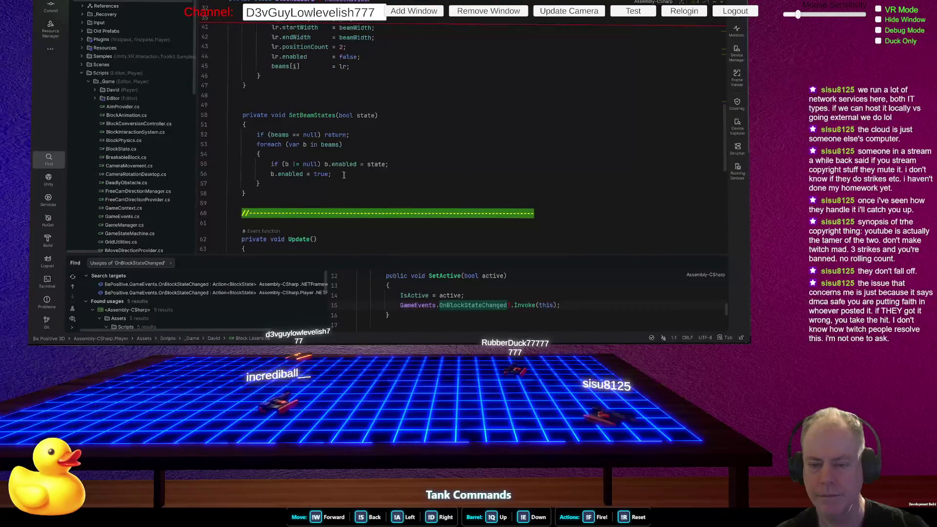
triple_click(344, 174)
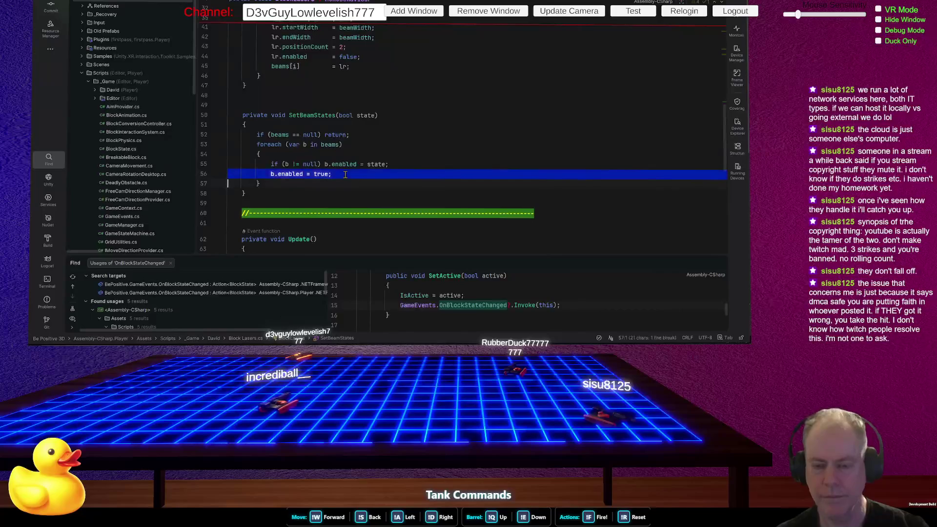
key("Delete")
key("alt+Tab")
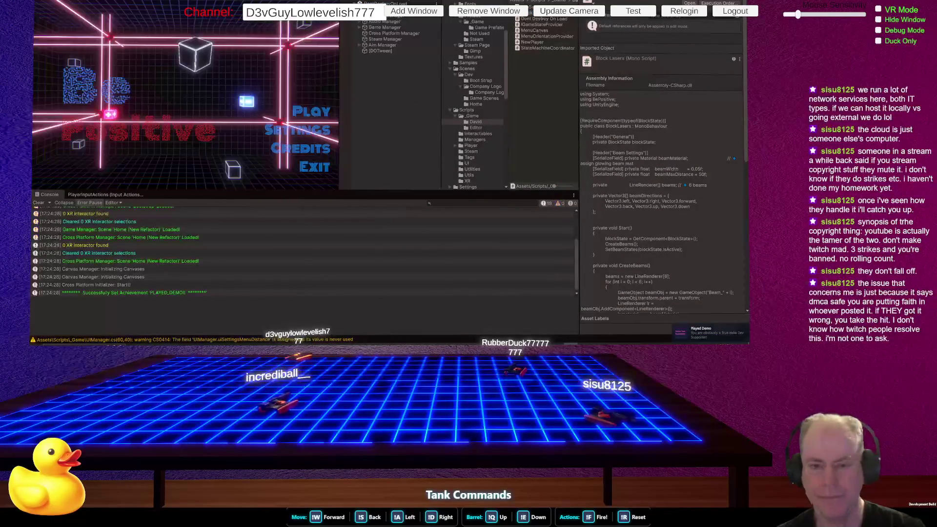
- Play into Level_0, pause the game, and view the level in the Scene view
key("Return")
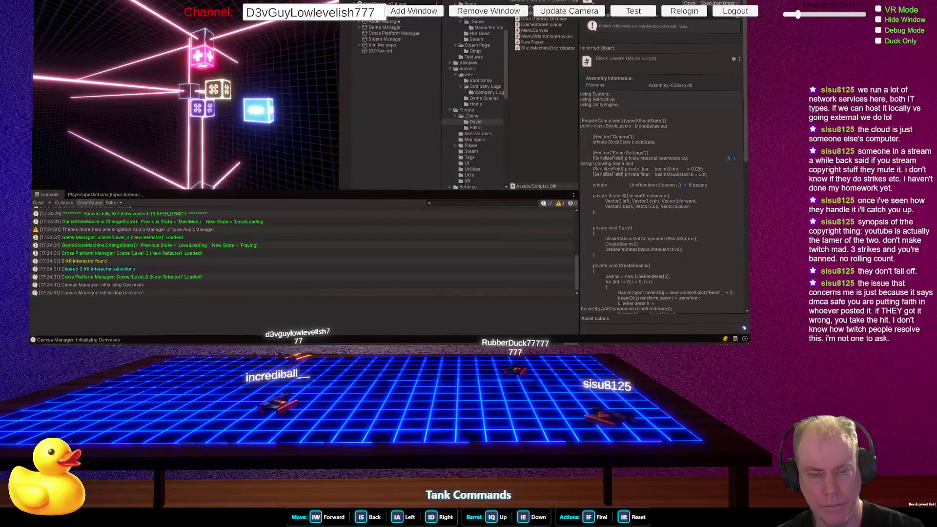
key("Escape")
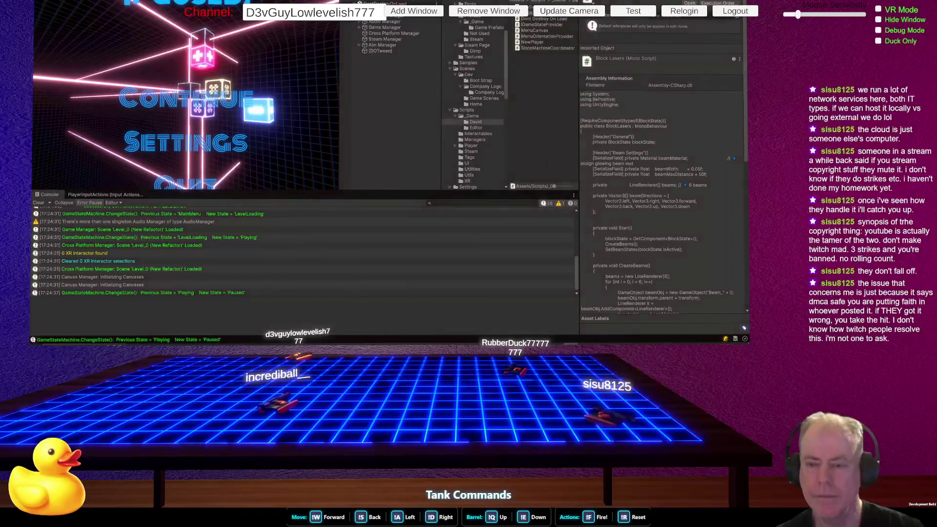
key("ctrl+1")
scroll(404, 56, "up", 3)
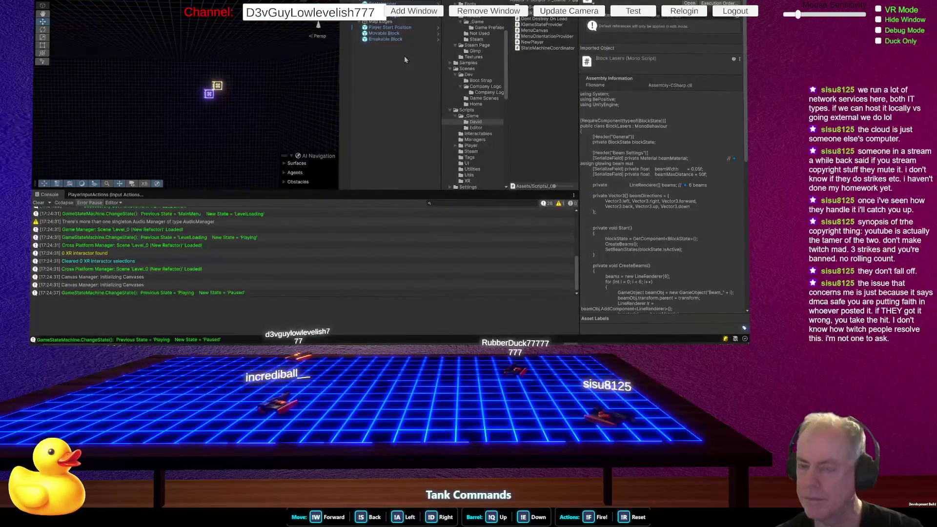
key("alt+Tab")
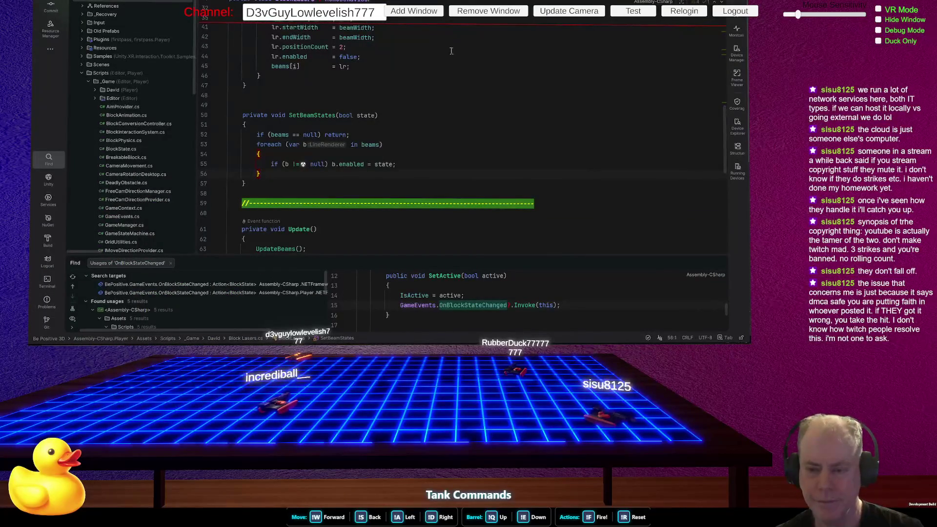
- Locate the SetBeamStates method and where it is used in BlockLasers
left_click(312, 115)
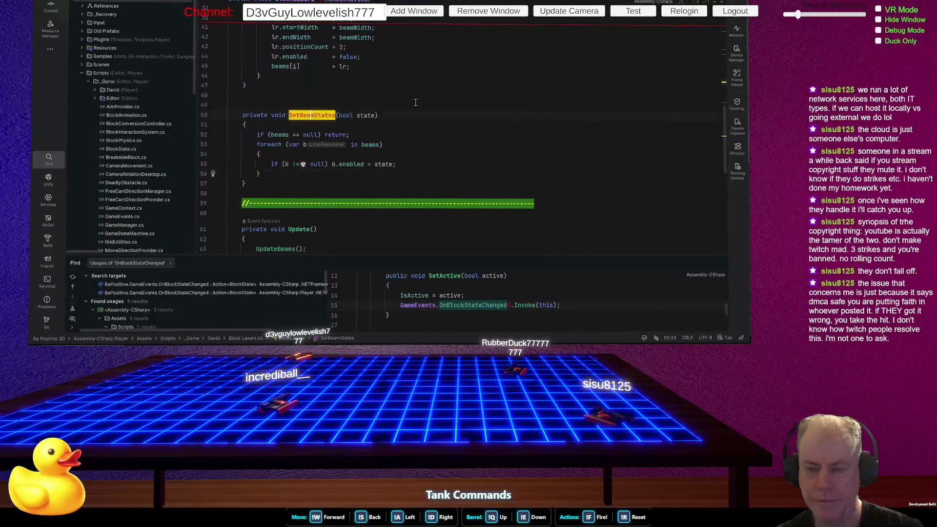
scroll(416, 102, "up", 7)
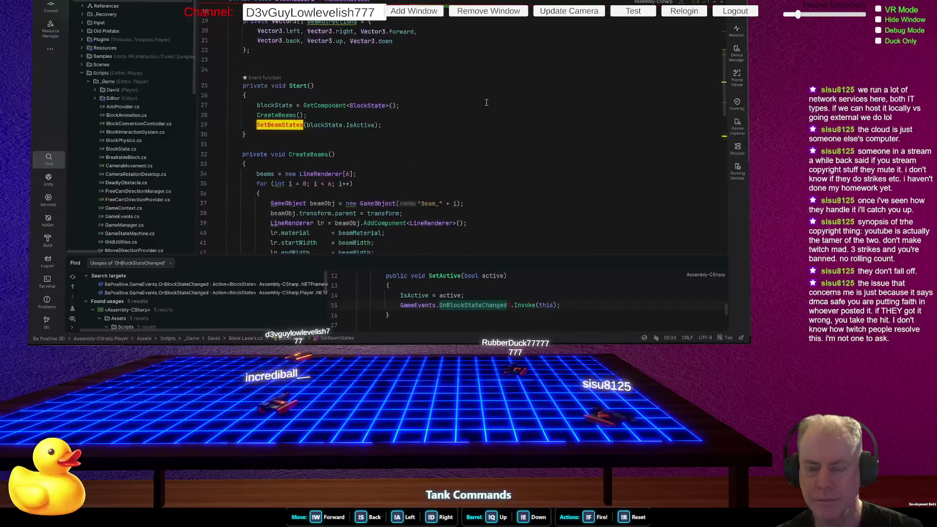
scroll(486, 102, "down", 9)
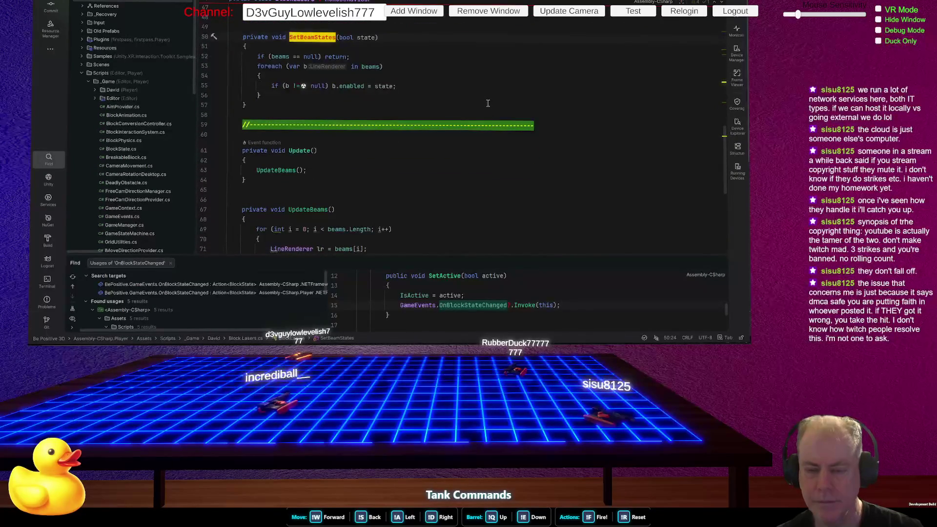
scroll(487, 103, "down", 3)
scroll(489, 104, "down", 5)
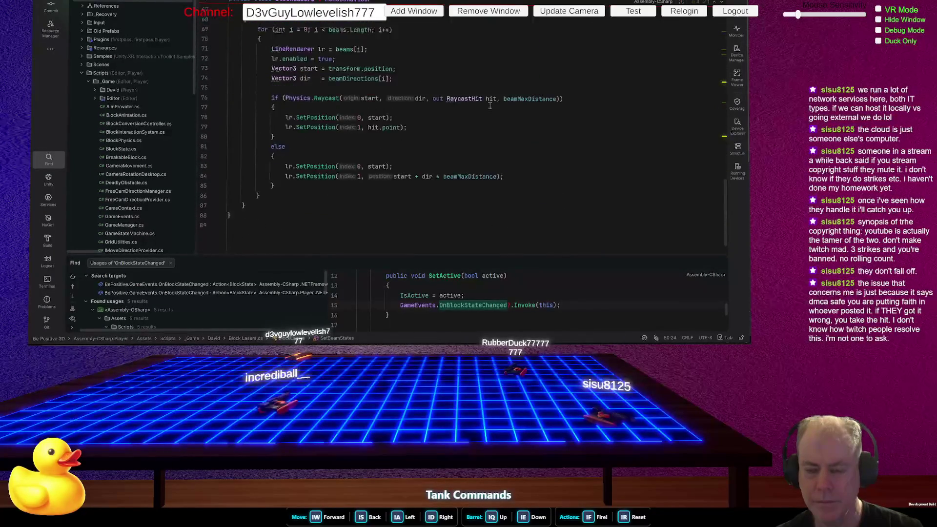
scroll(504, 105, "up", 15)
scroll(502, 104, "down", 4)
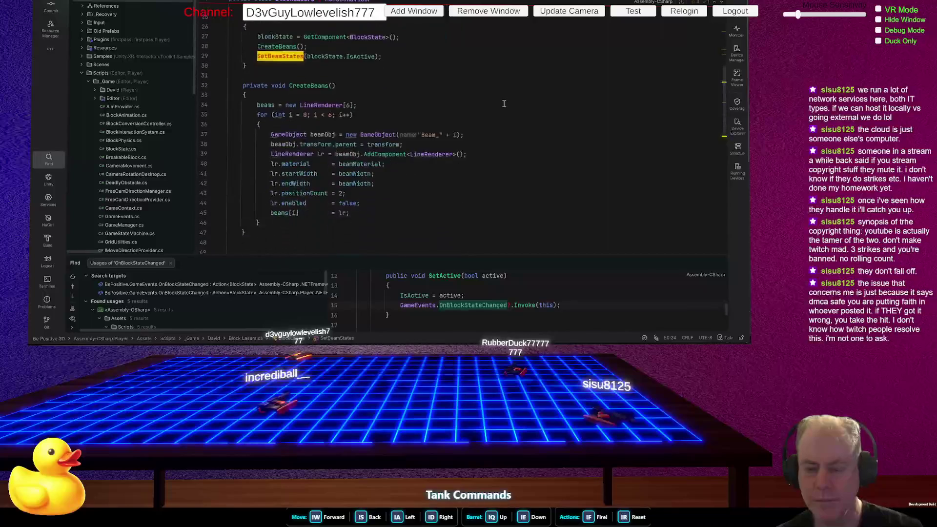
scroll(499, 103, "down", 3)
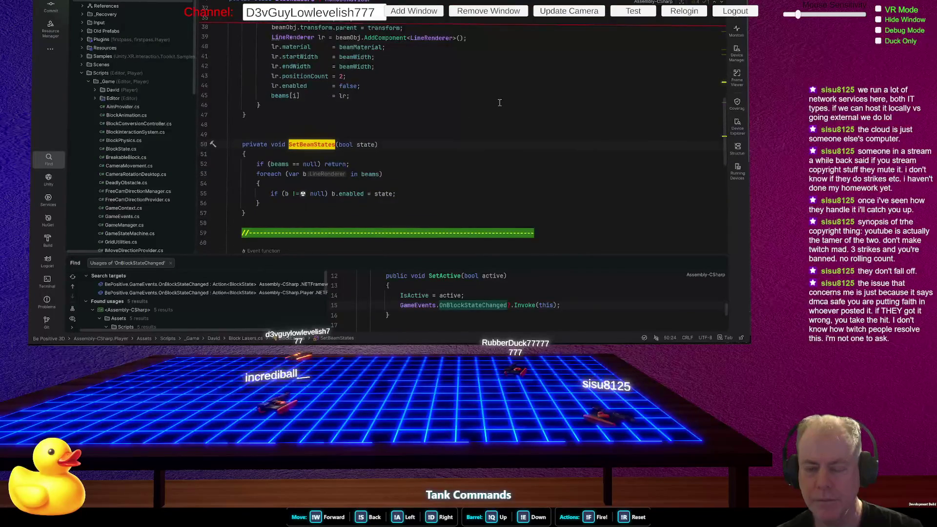
left_click(358, 156)
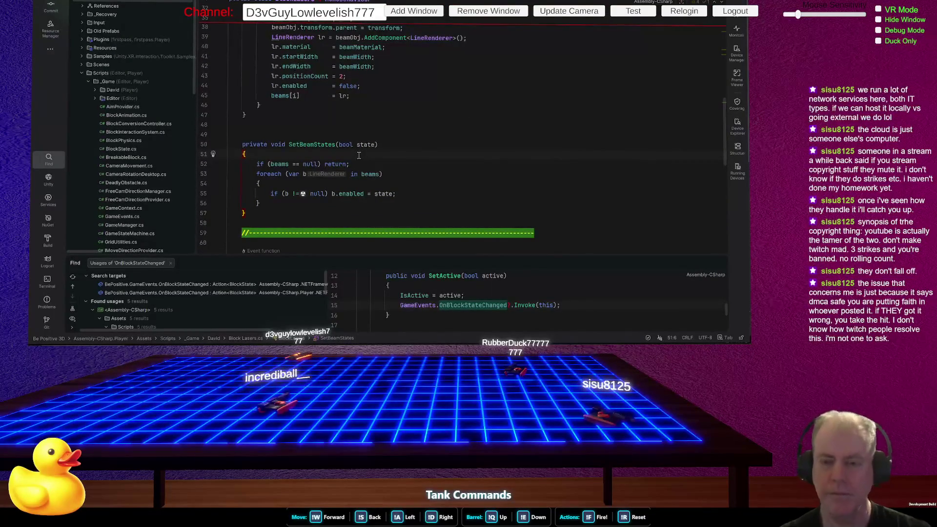
scroll(360, 158, "down", 3)
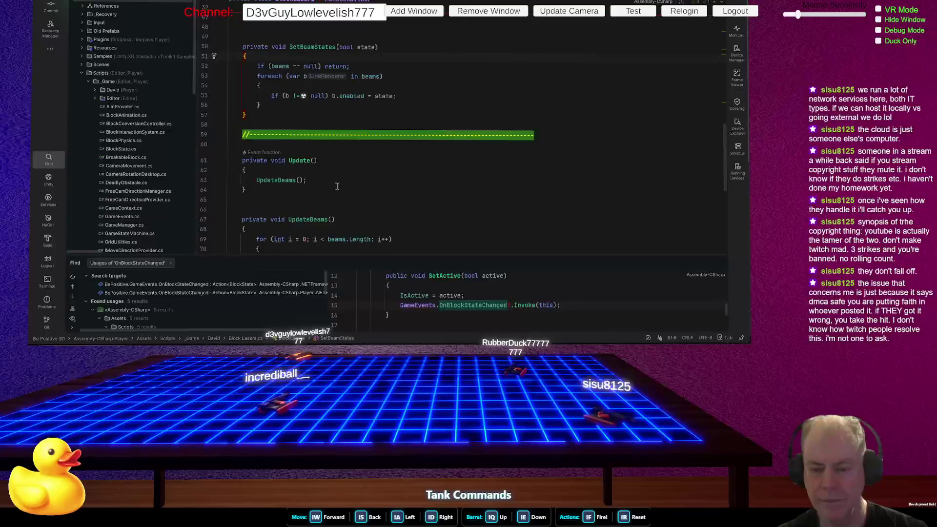
- Insert SetBeamStates(blockState.IsActive) at the top of Update() and return to Unity to recompile
left_click(335, 168)
key("Return")
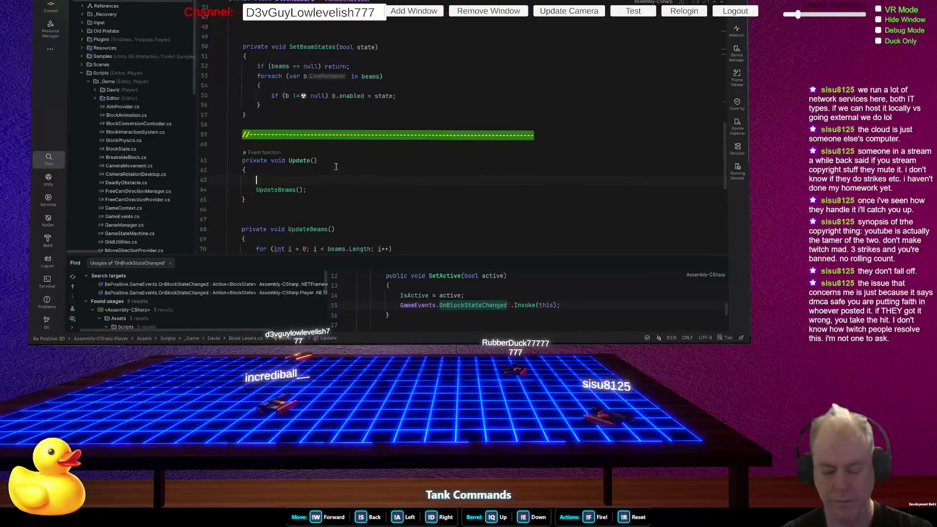
type("set")
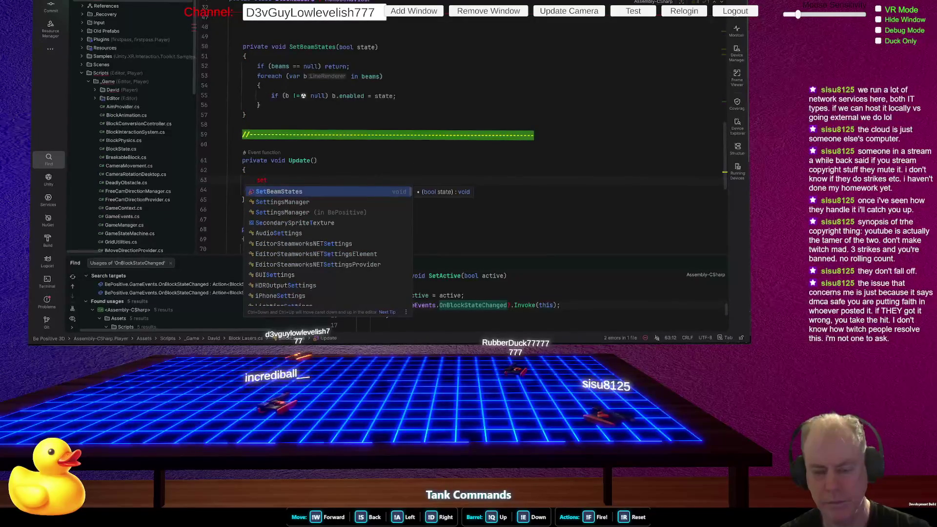
key("Return")
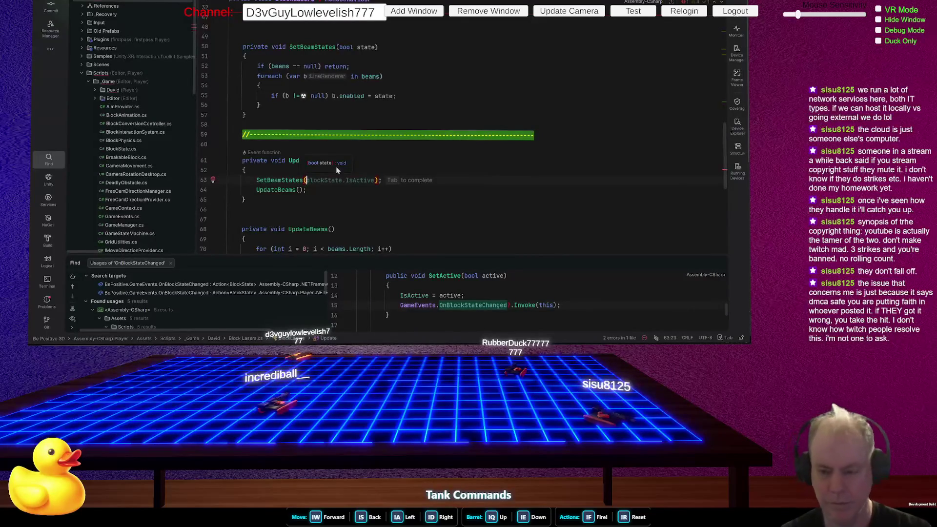
key("Tab")
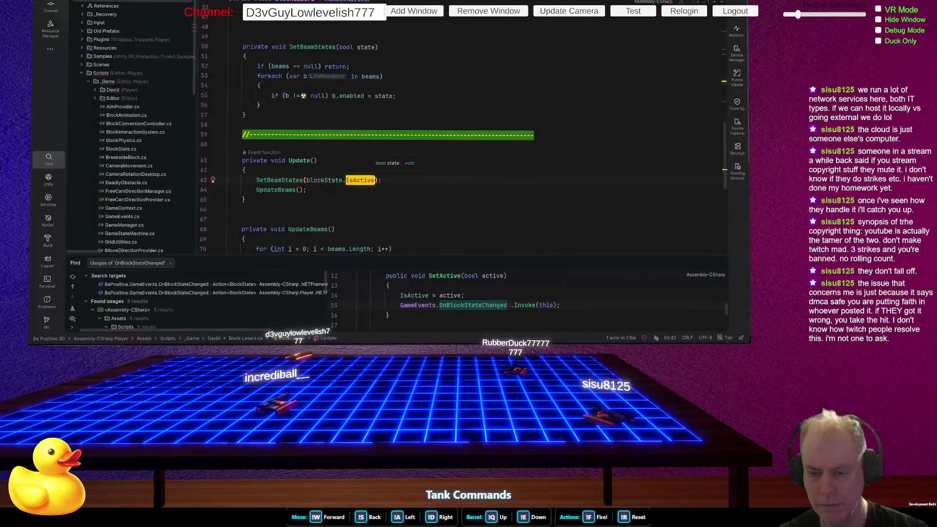
key("alt+Tab")
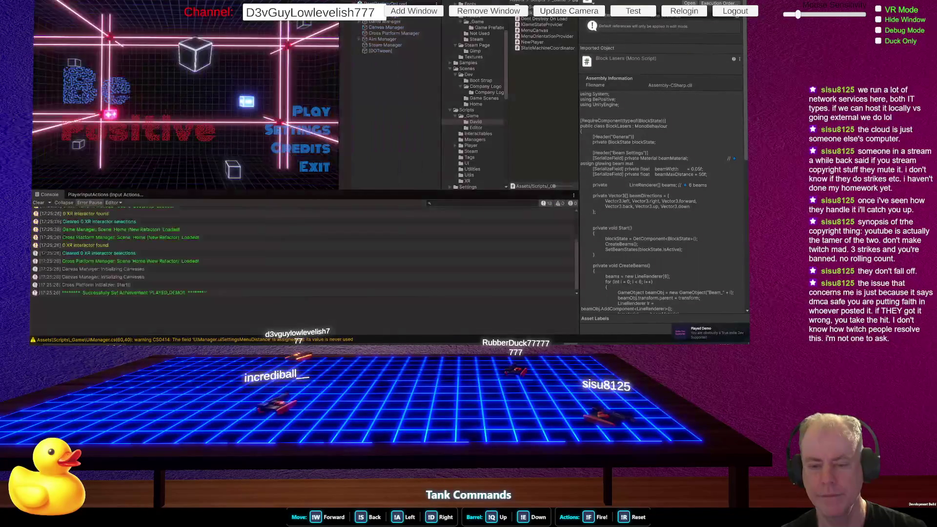
- Load Level_0 from the menu, pause it, and return to the BlockLasers script
left_click(311, 111)
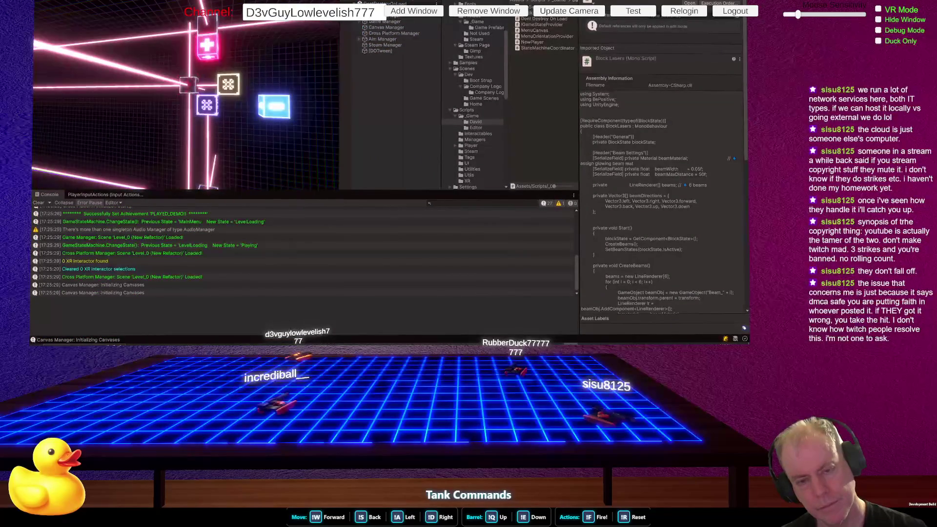
key("Escape")
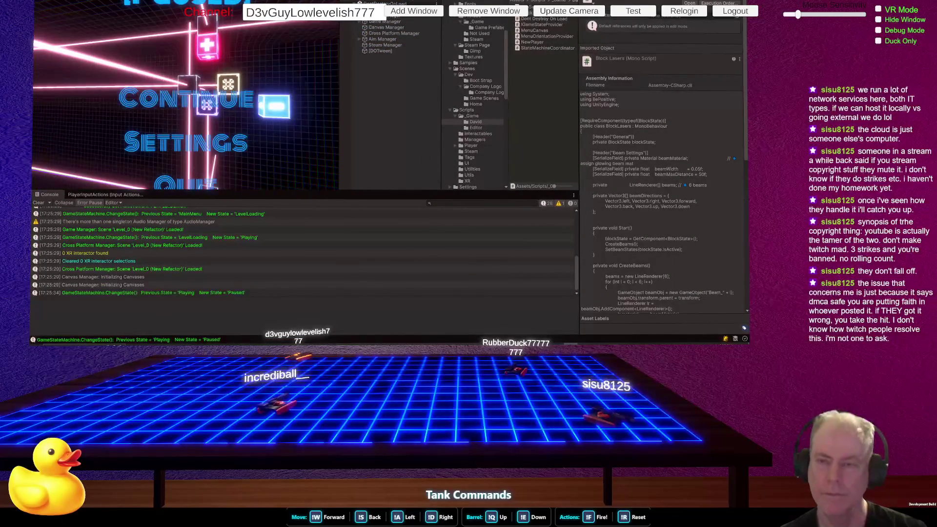
key("alt+Tab")
scroll(416, 103, "down", 1)
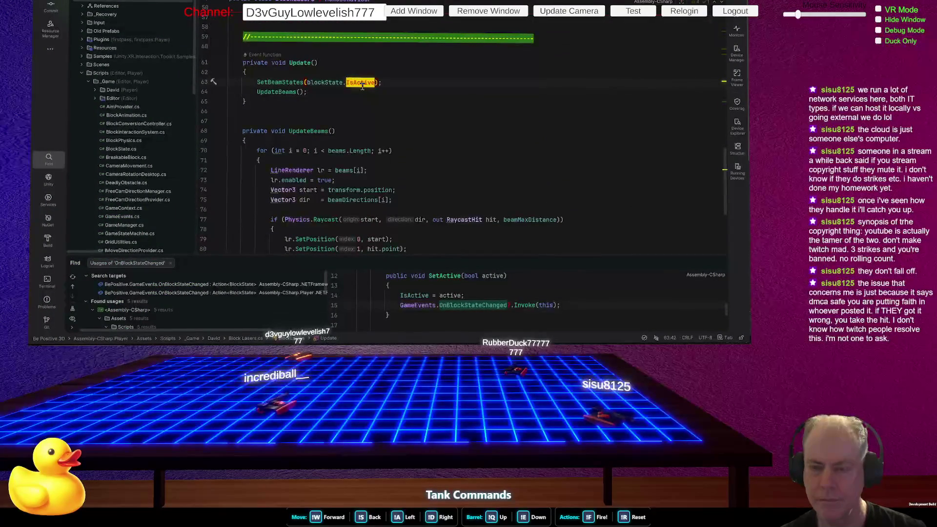
- Set lr.enabled = false in CreateBeams and call SetBeamStates(blockState.IsActive) in Start
mouse_move(363, 86)
key("ctrl+Left")
key("ctrl+Left")
key("ctrl+Left")
scroll(412, 100, "up", 7)
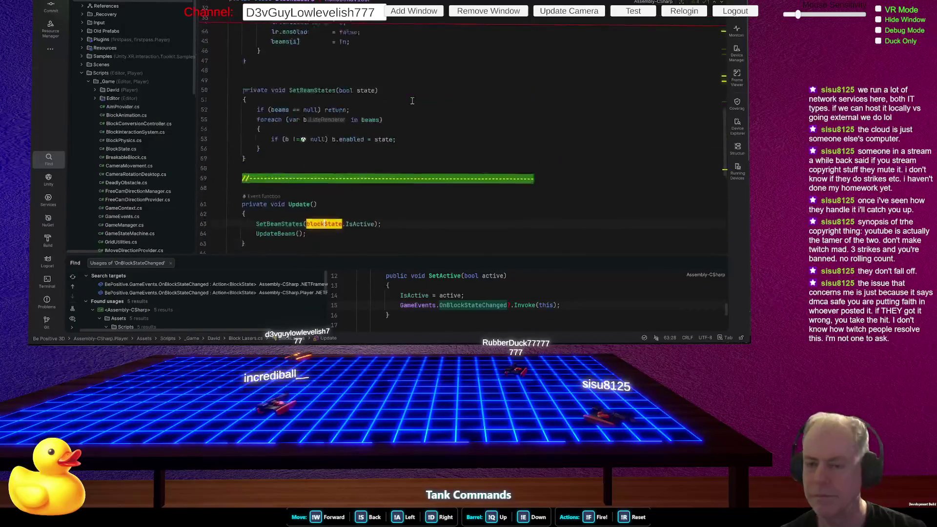
scroll(411, 100, "down", 10)
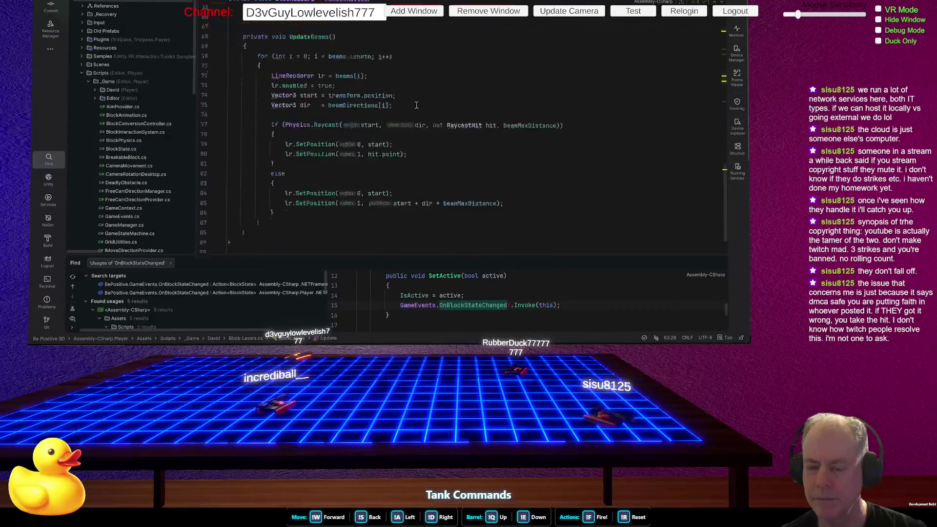
scroll(466, 110, "up", 5)
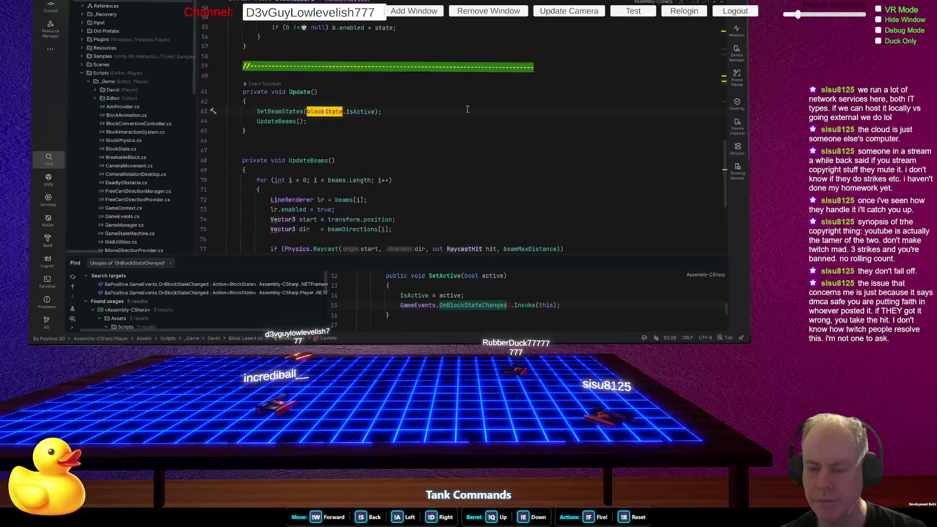
scroll(467, 109, "up", 4)
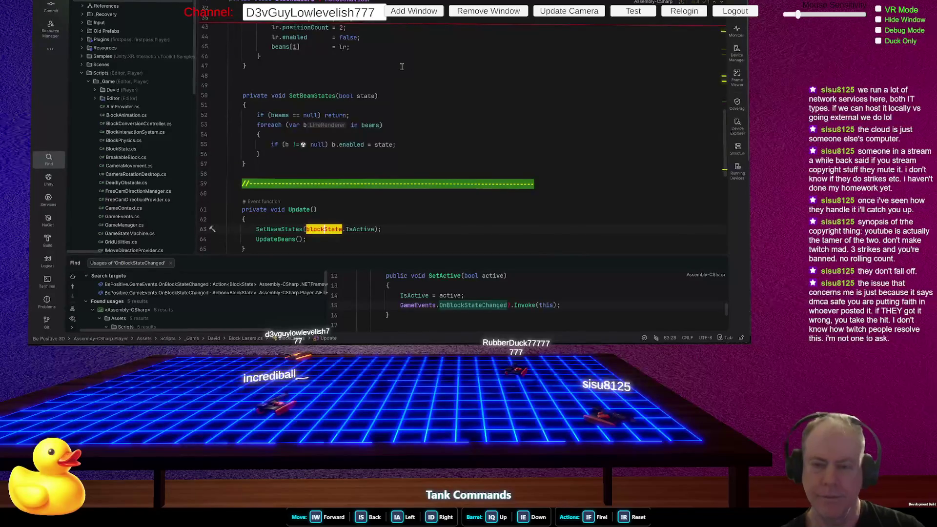
scroll(415, 77, "up", 3)
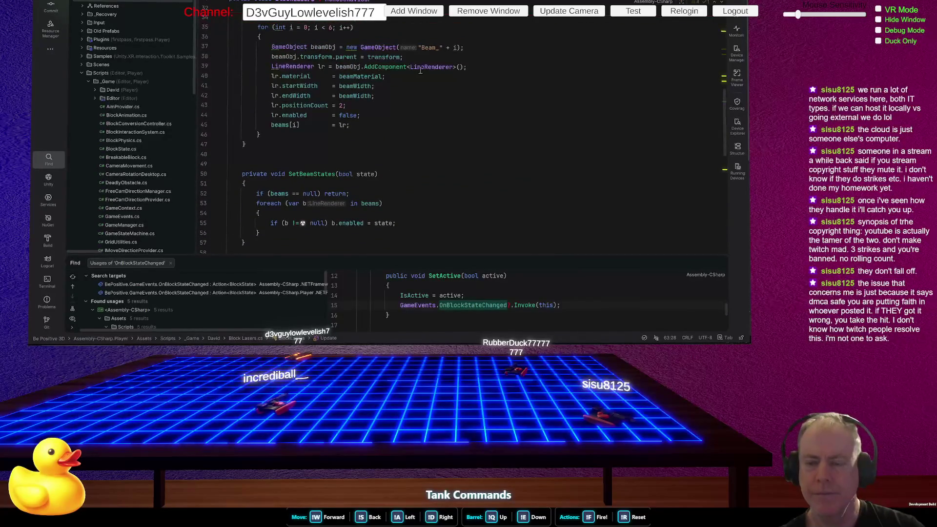
scroll(431, 82, "up", 2)
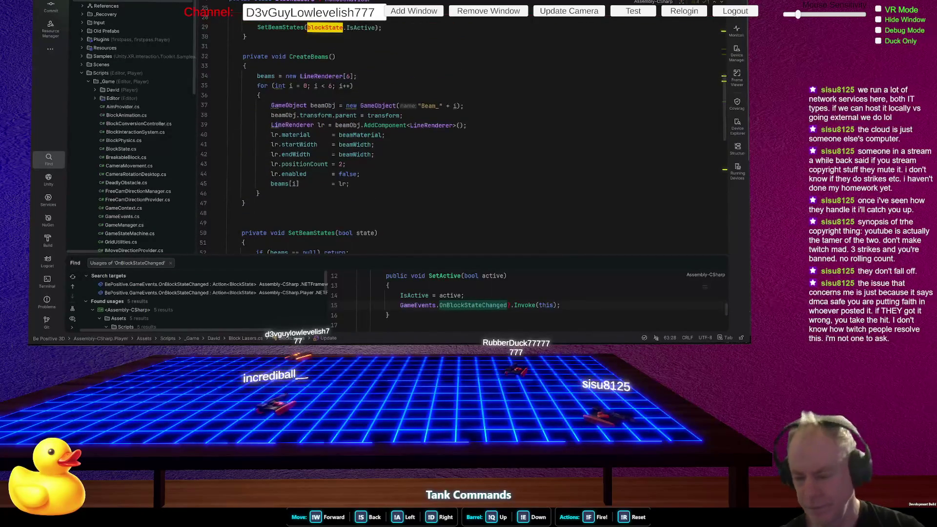
mouse_move(445, 346)
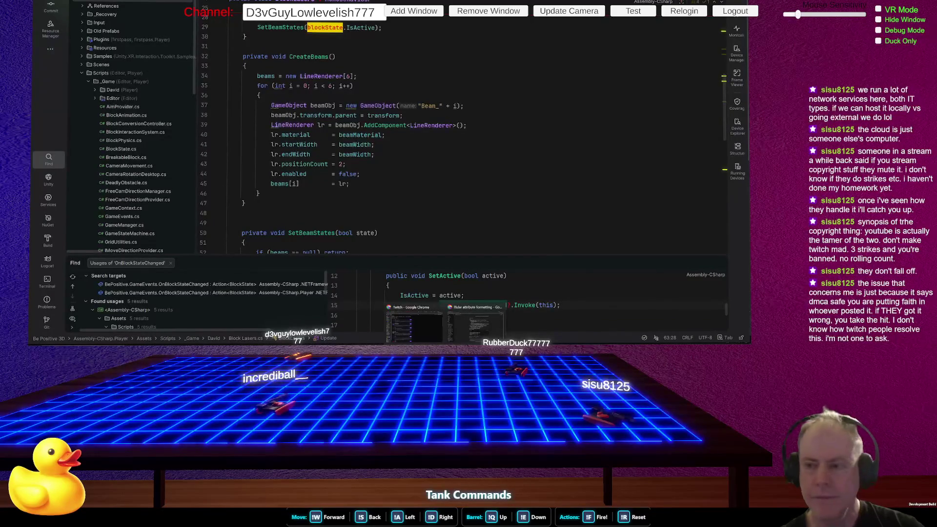
key("alt+Tab")
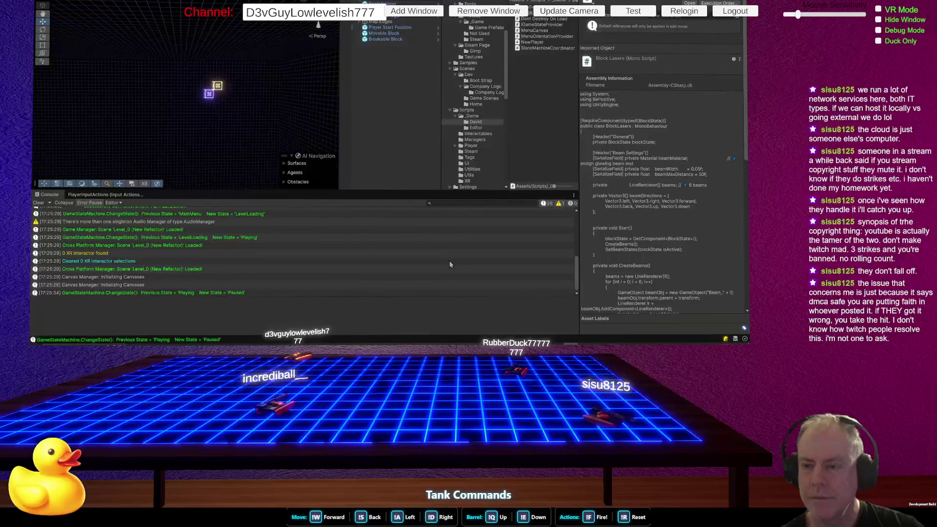
- Check the Unity console and Block Lasers inspector, then return to the BlockLasers code in Rider
key("alt+Tab")
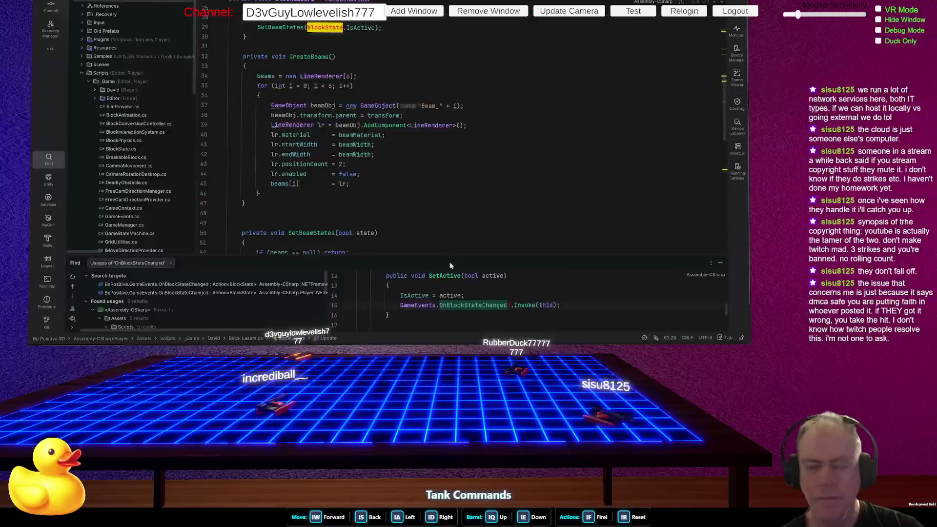
key("alt+Tab")
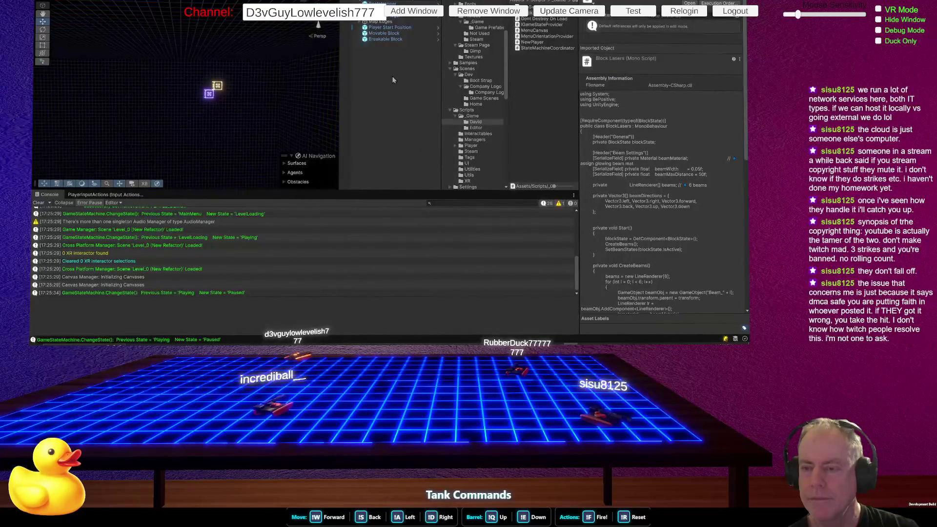
key("alt+Tab")
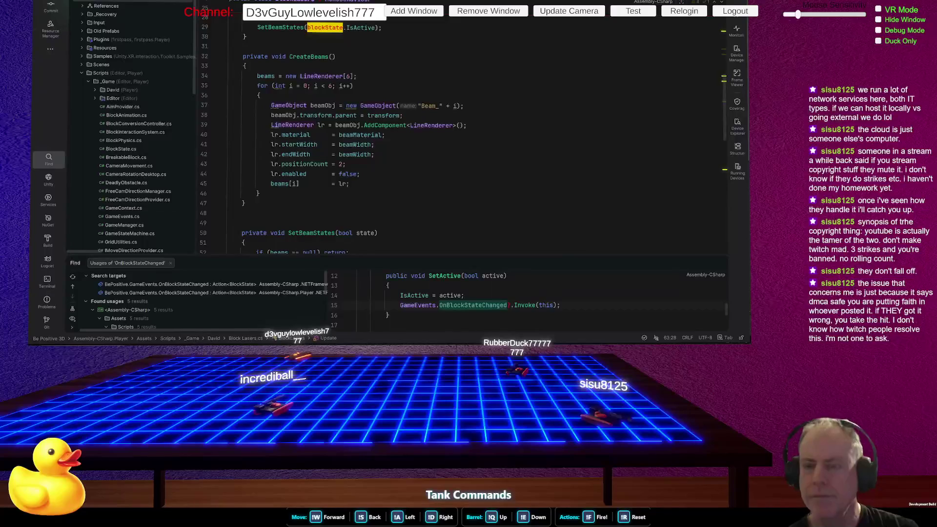
- Browse to Prefabs > _Game > Game Prefabs in the Project window and open the Block prefab
key("alt+Tab")
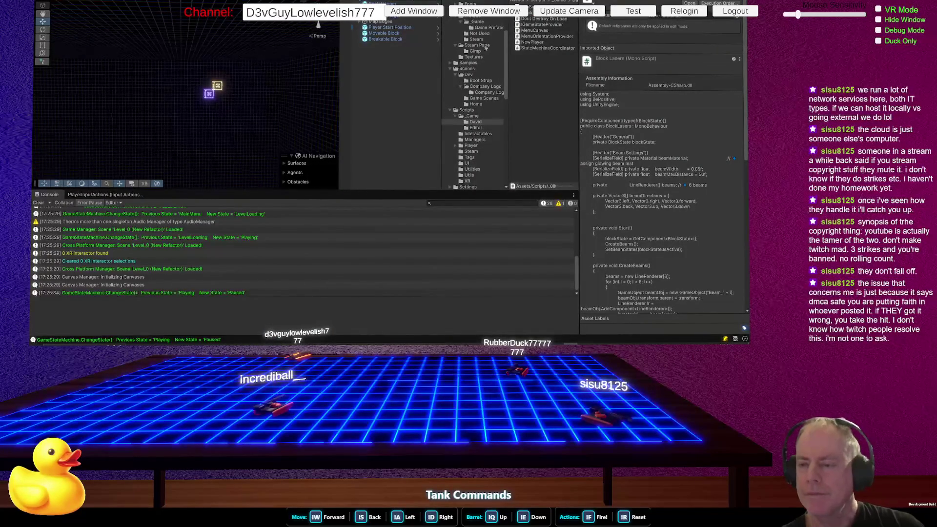
left_click(479, 22)
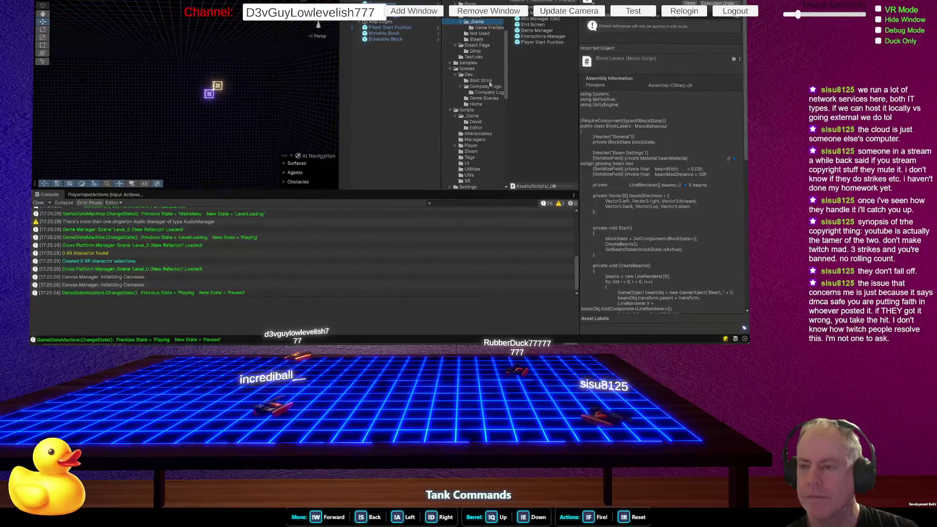
scroll(490, 84, "up", 3)
left_click(481, 61)
left_click(482, 65)
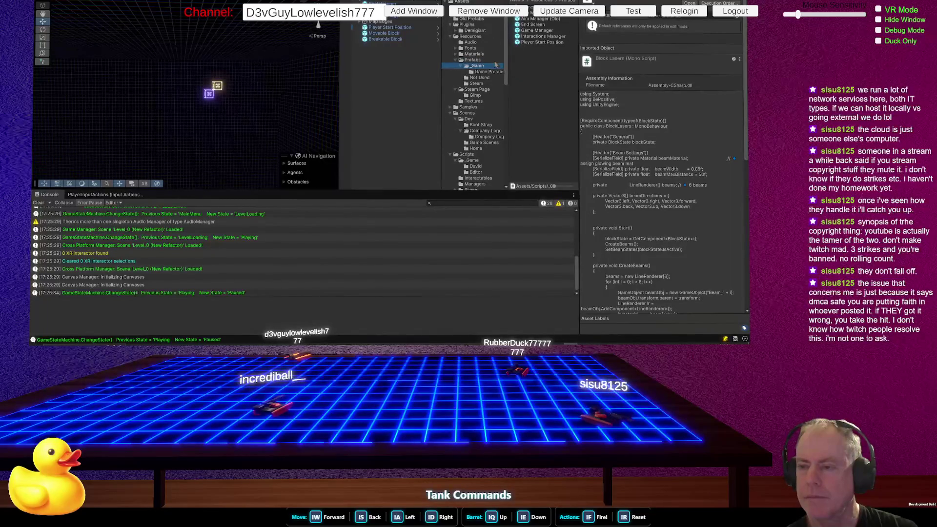
left_click(488, 71)
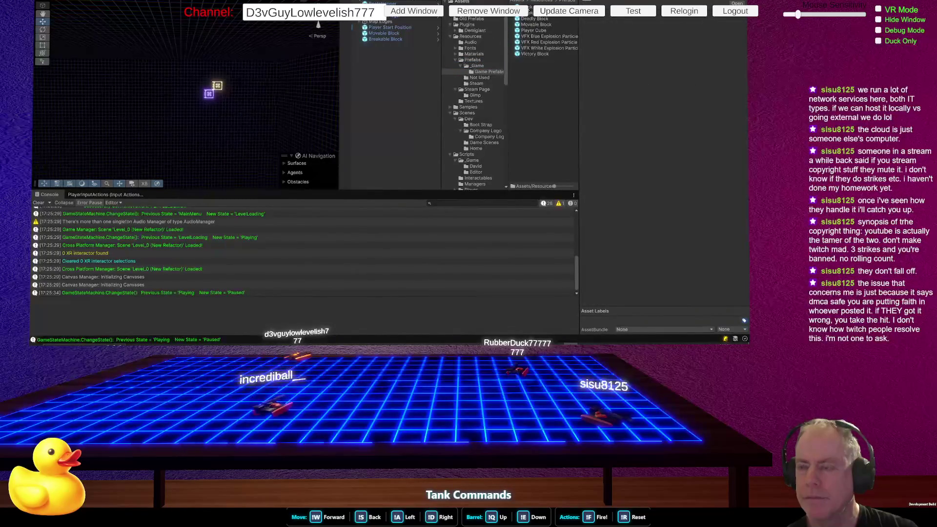
double_click(529, 8)
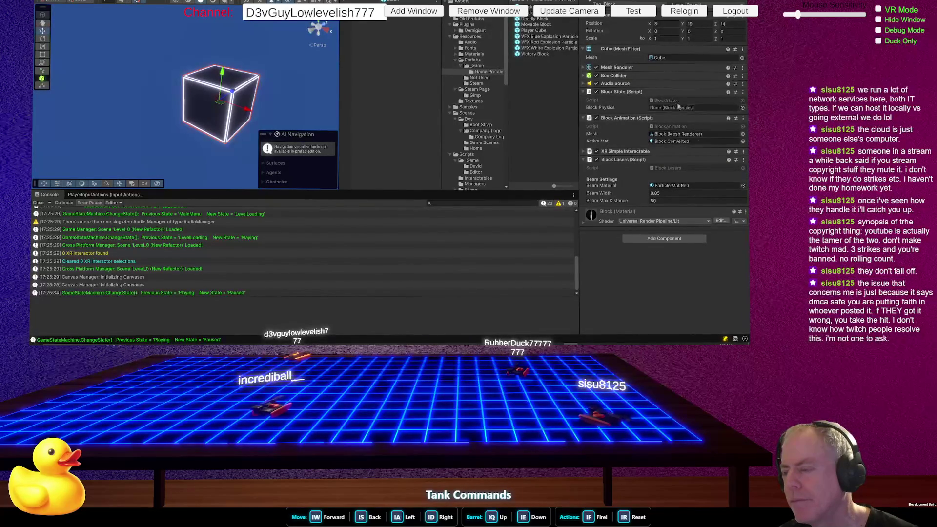
- Open the Block Lasers script from the Block prefab's inspector in Rider
double_click(672, 168)
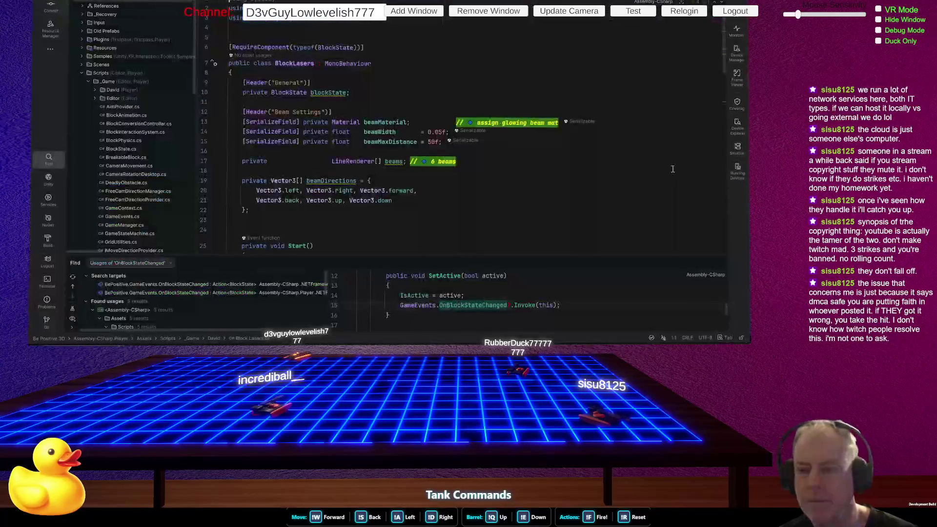
key("alt+Tab")
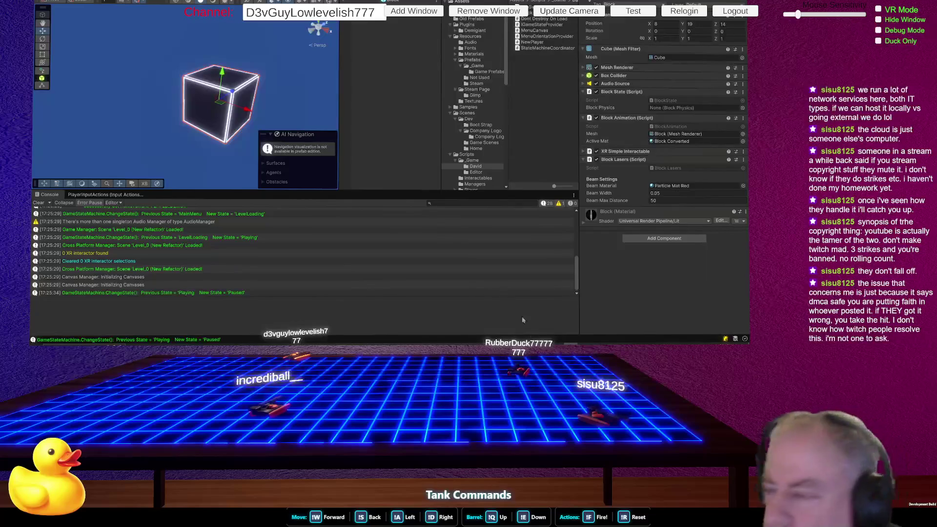
key("alt+Tab")
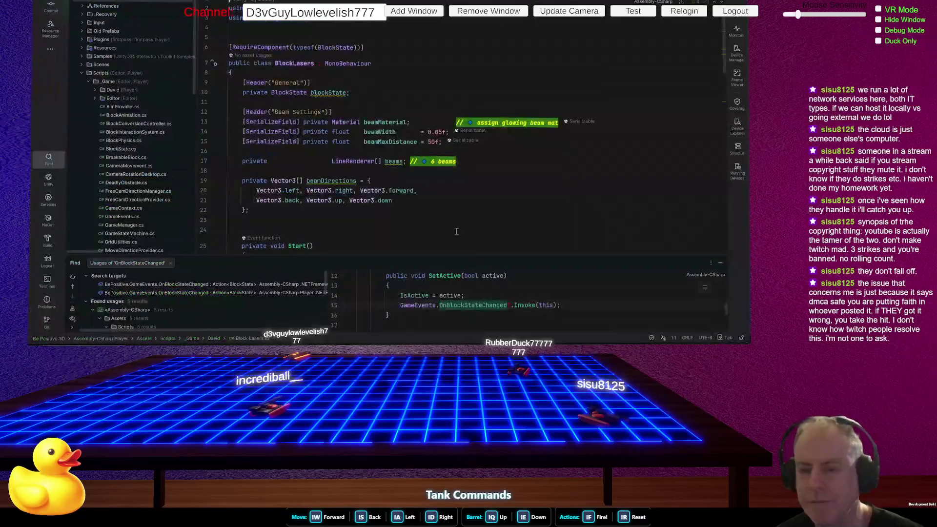
- Add Debug.Log(state) on a new line 56 after the beam enable line in SetBeamStates
scroll(456, 232, "down", 5)
scroll(443, 195, "down", 7)
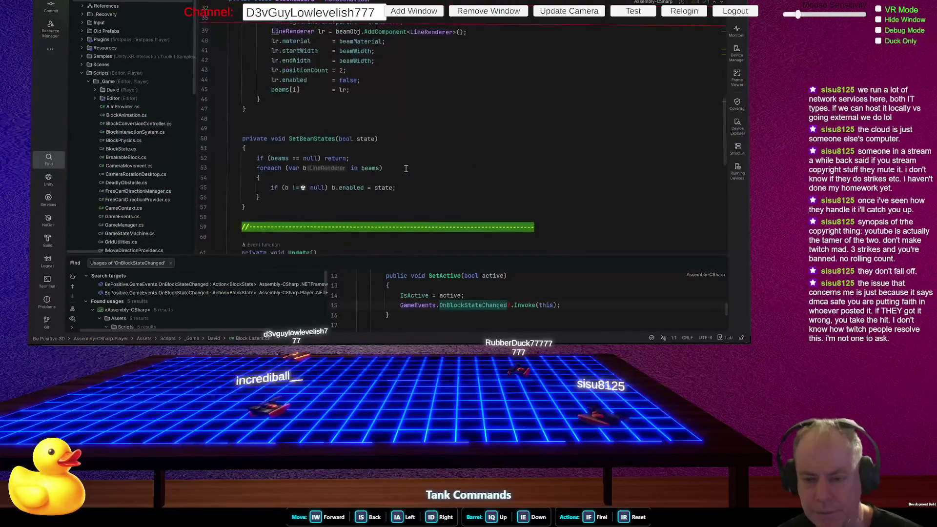
left_click(460, 189)
key("Return")
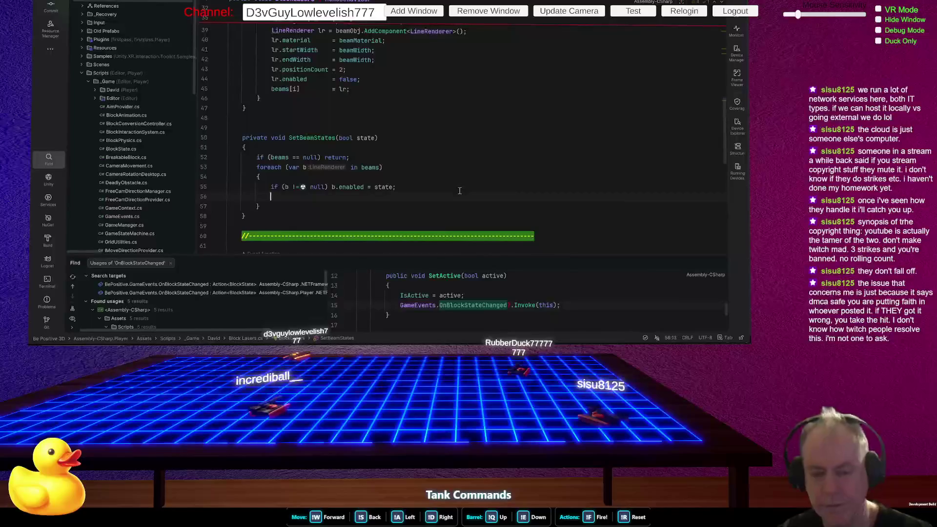
type("Debug.")
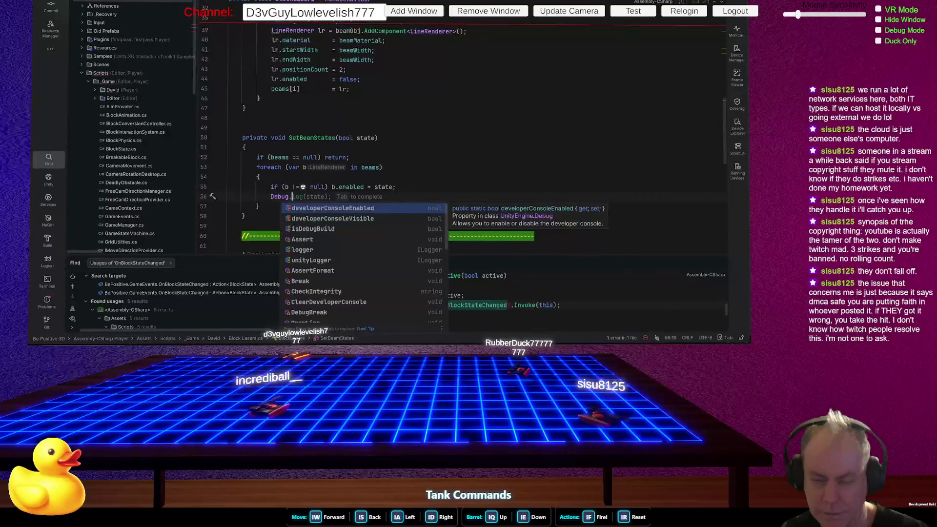
key("Escape")
key("Tab")
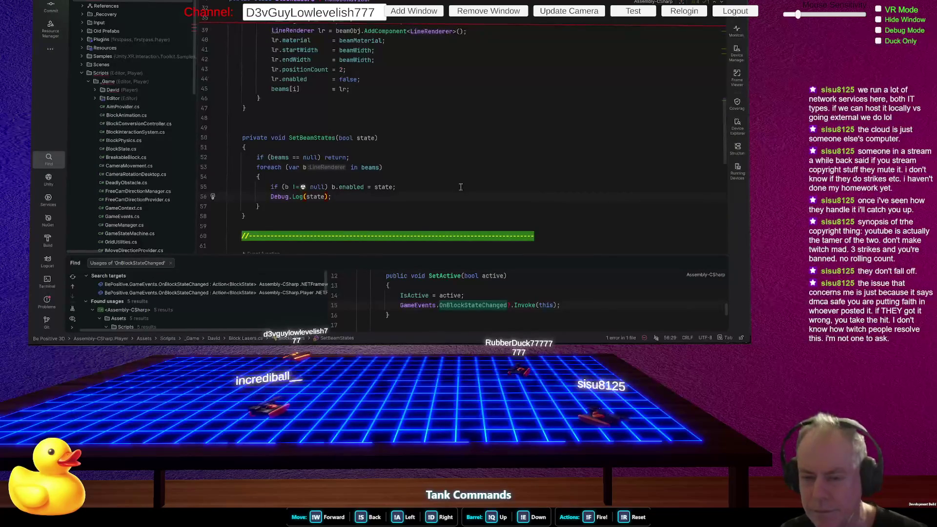
- Check where the loop variable b is used in SetBeamStates
left_click(286, 187)
scroll(425, 143, "up", 2)
scroll(425, 144, "up", 10)
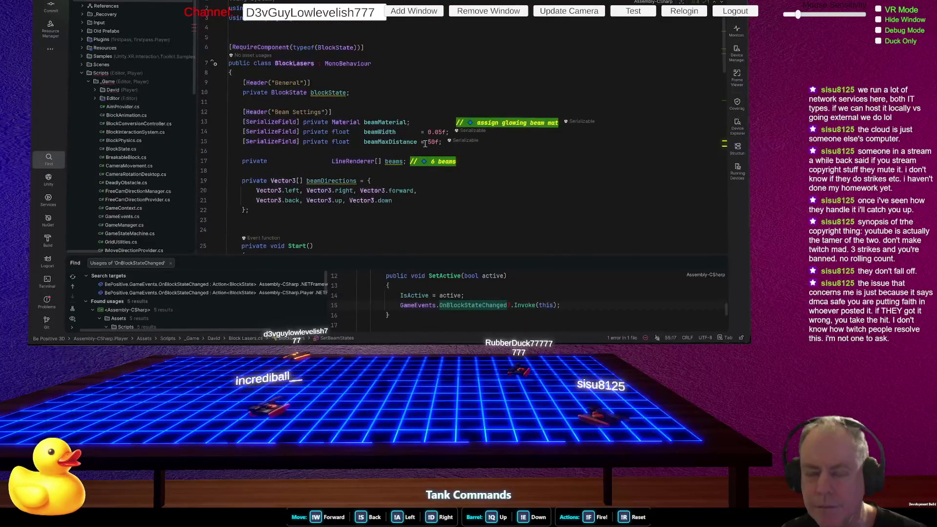
scroll(425, 143, "down", 12)
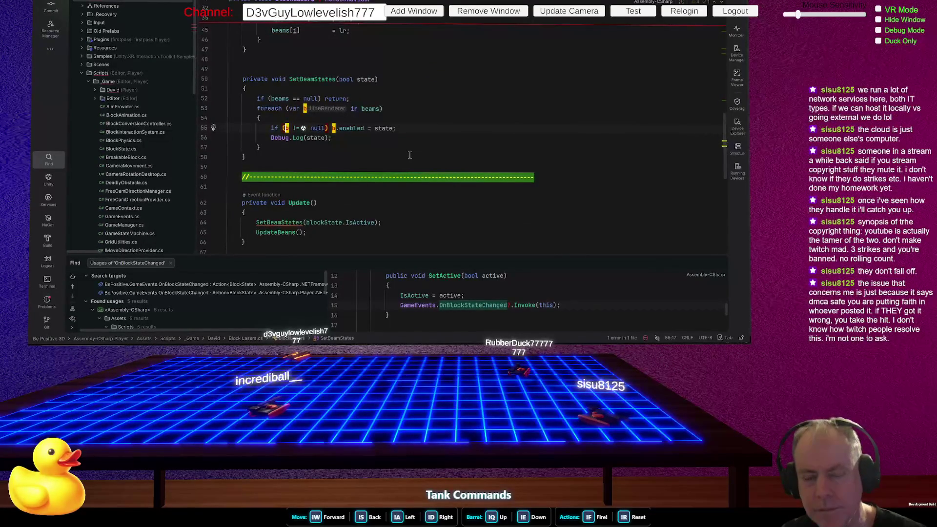
- Rename the loop variable b to lineRenderer, undoing the accidental line split
key("shift+F6")
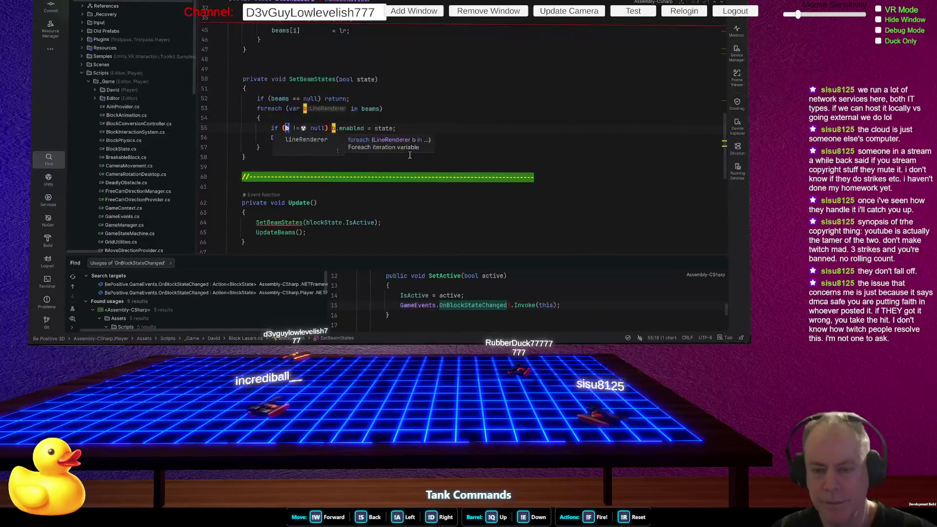
key("Return")
key("Return")
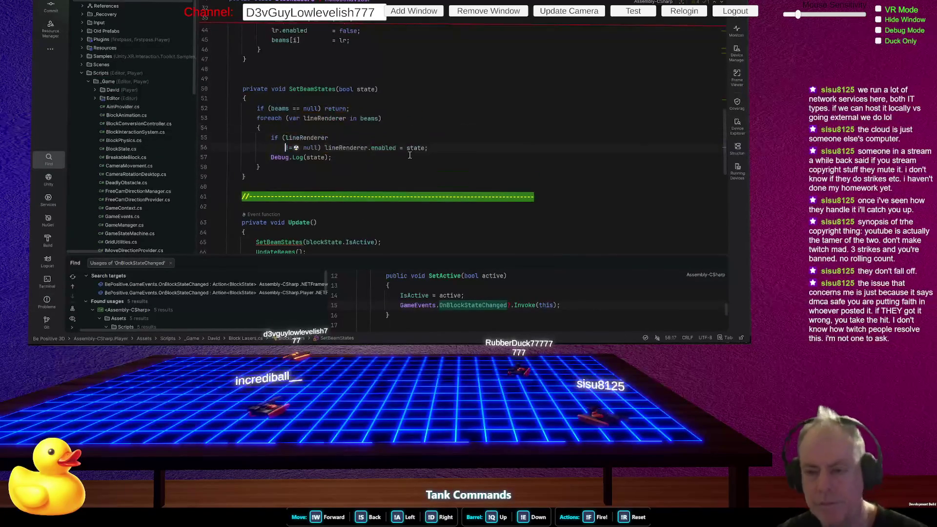
key("ctrl+z")
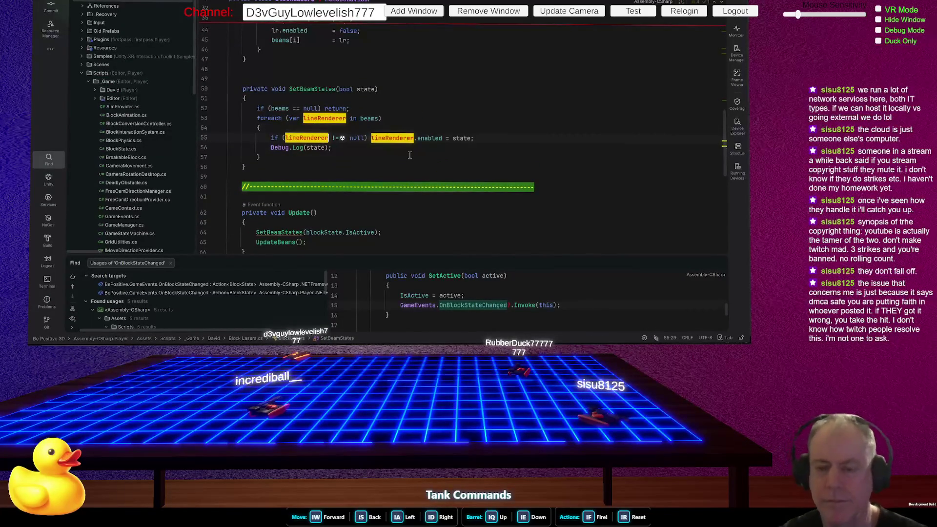
- Start the Debug.Log message with $"Line Renders for {gameObject.name}" Set to { before state
key("Down")
key("Left")
key("ctrl+w")
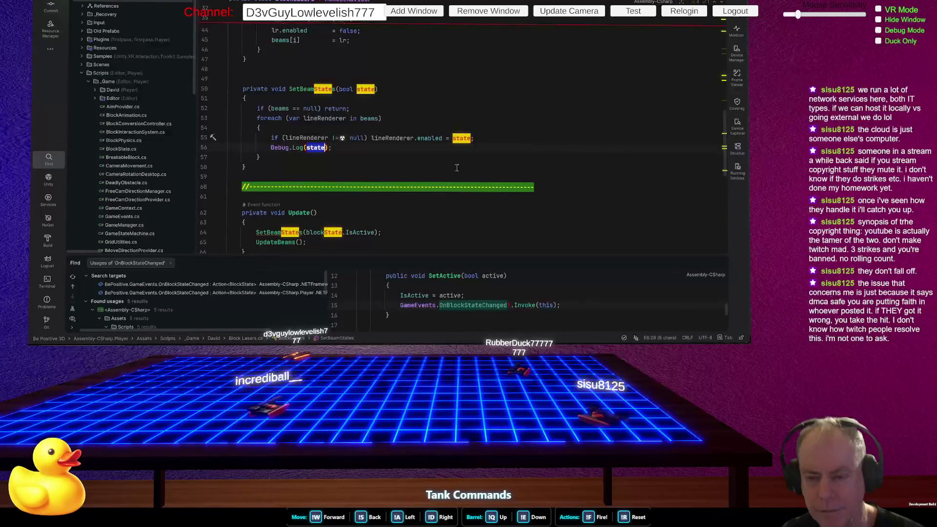
key("Left")
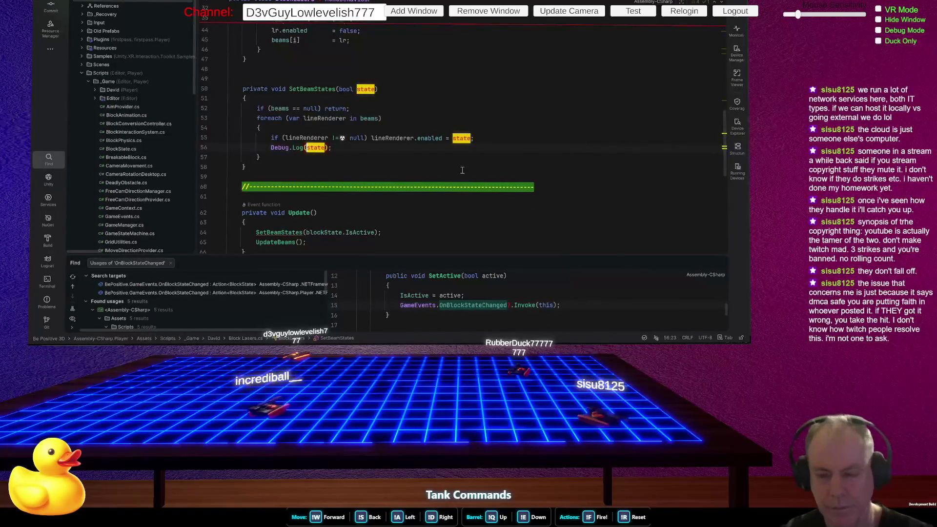
type("\"")
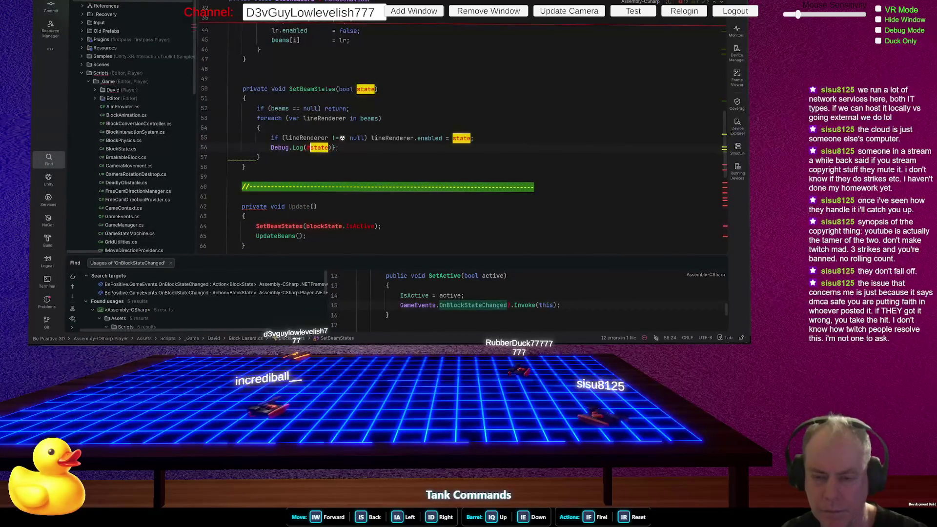
type("$")
type("Line Renders")
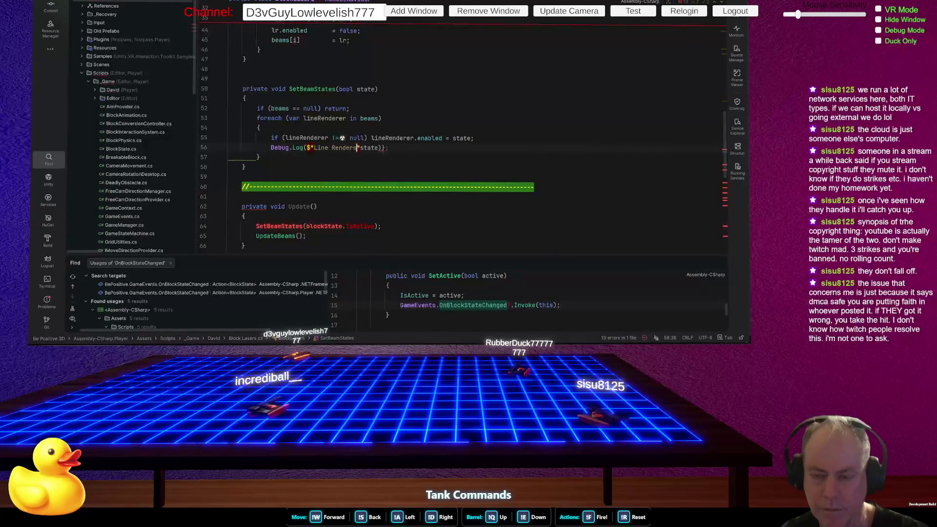
type(" for")
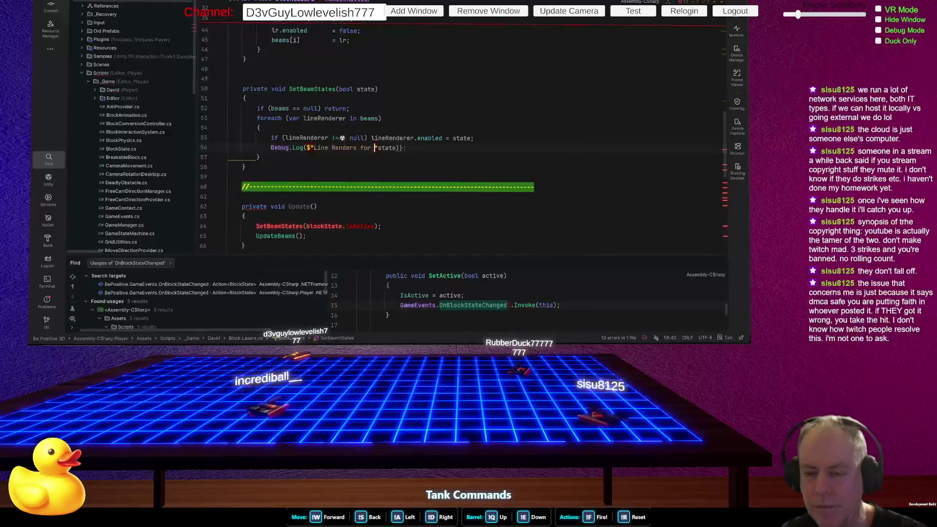
type(" {")
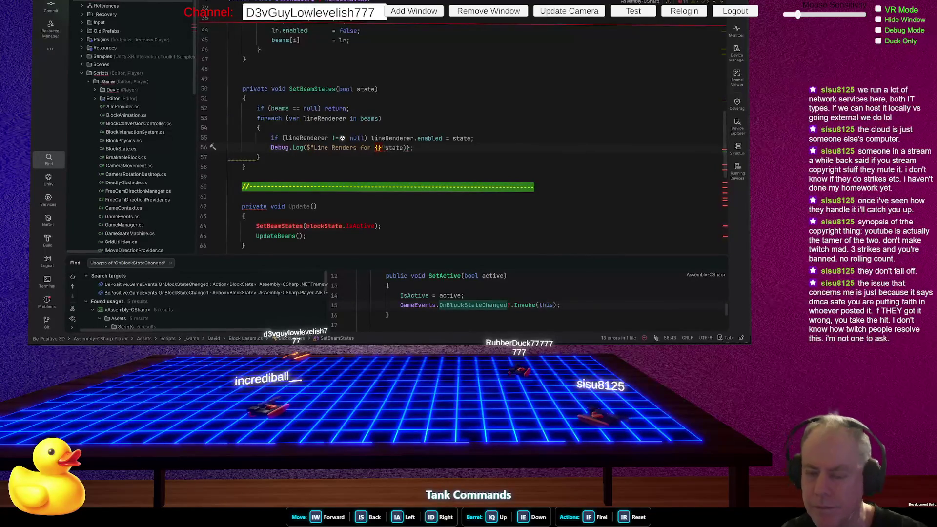
type("gameObject.")
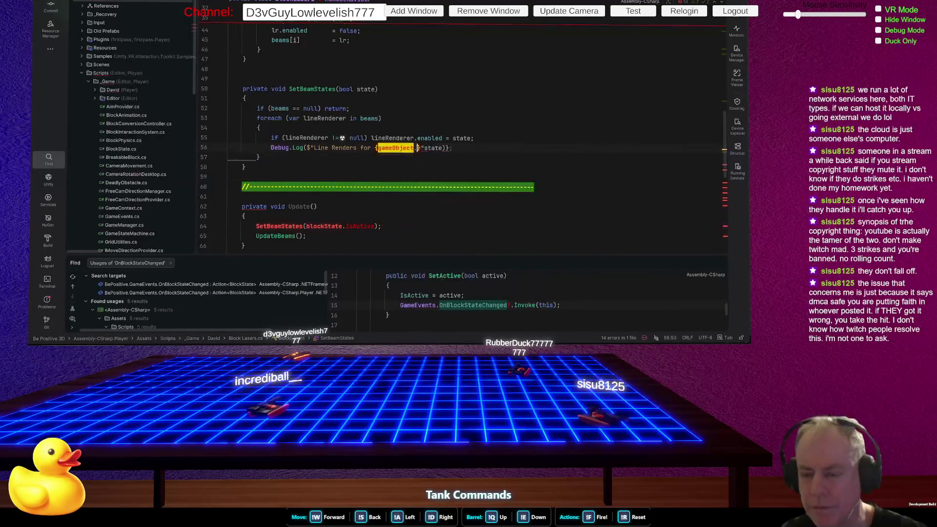
type("name")
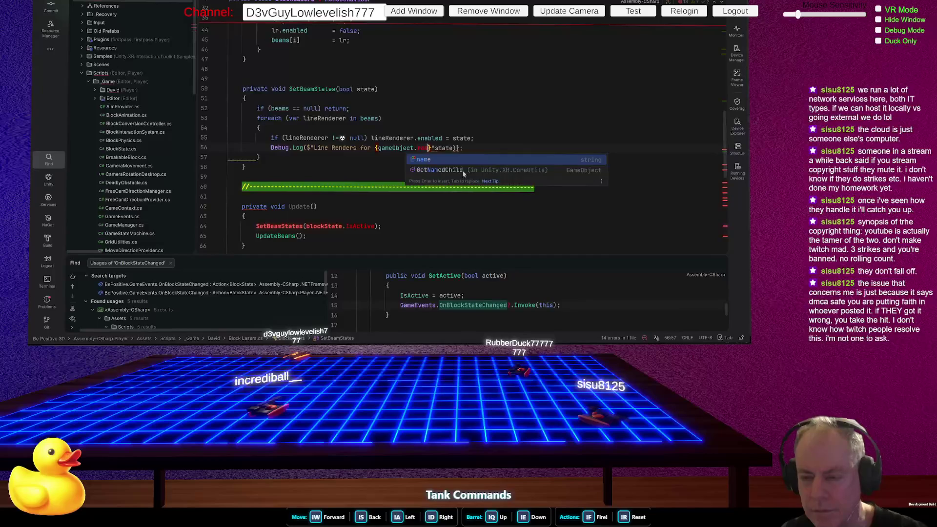
type("}")
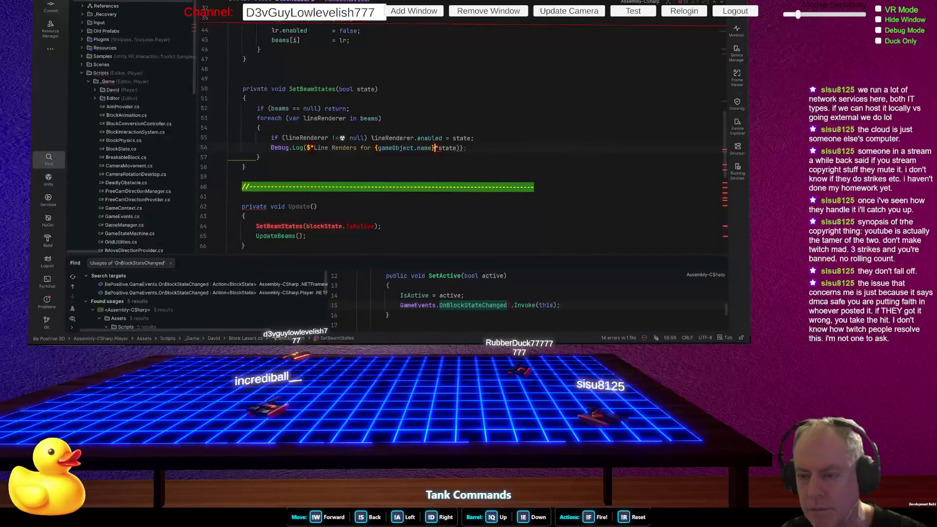
type("\" Set to {")
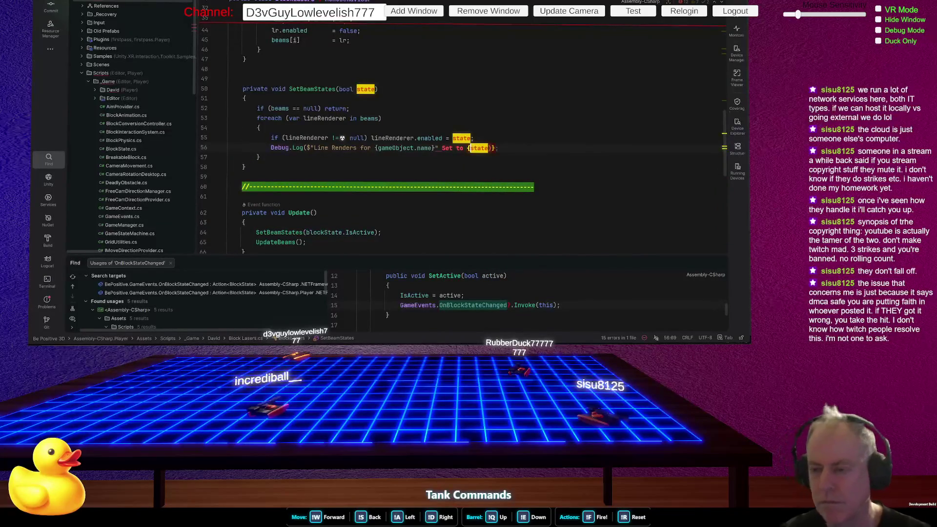
- Close the log string after {state} and remove the stray quotes after the name and state
key("ctrl+Right")
type("}")
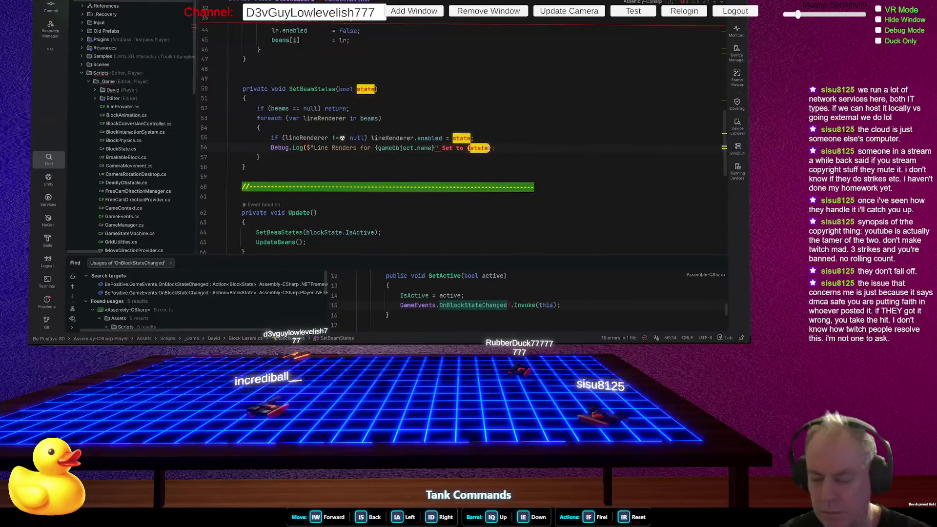
type(")")
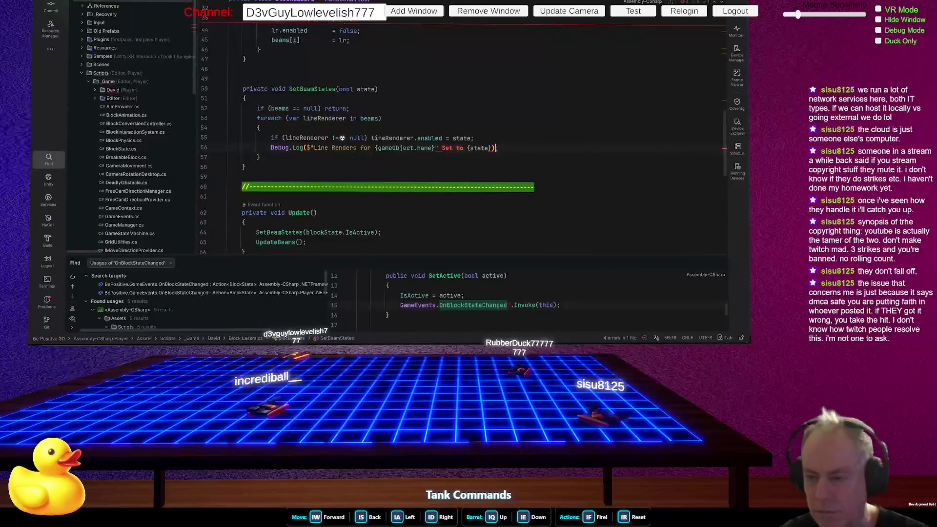
key("Left")
type("\"")
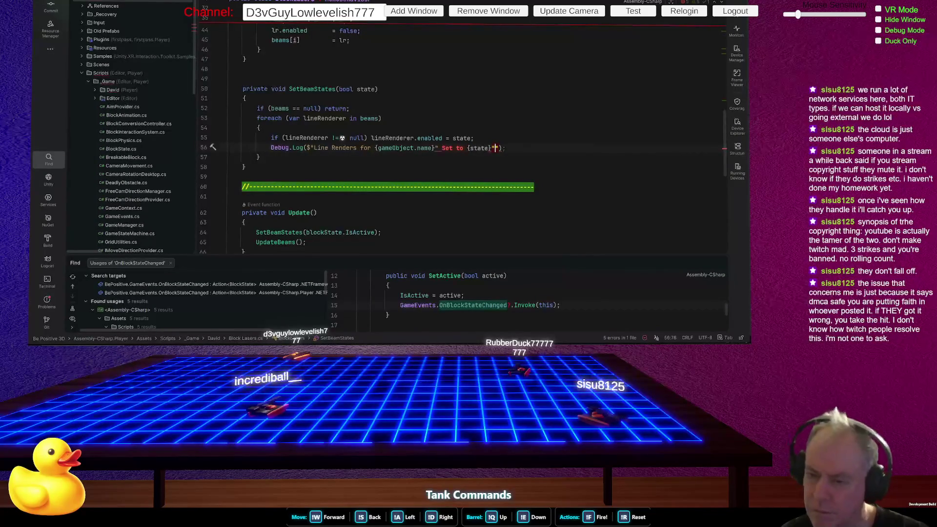
key("Left")
key("Left")
key("Left")
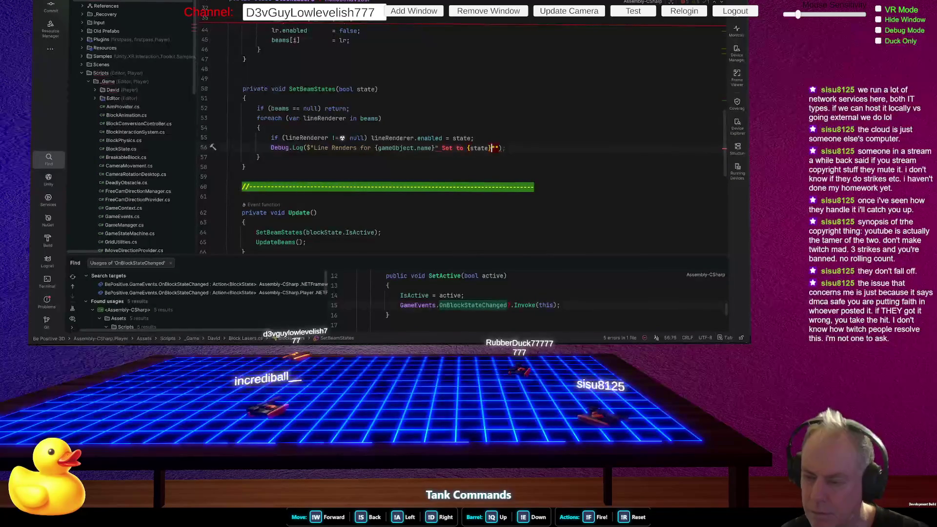
key("Left")
key("Left")
key("BackSpace")
key("End")
key("Left")
key("Left")
key("Left")
key("BackSpace")
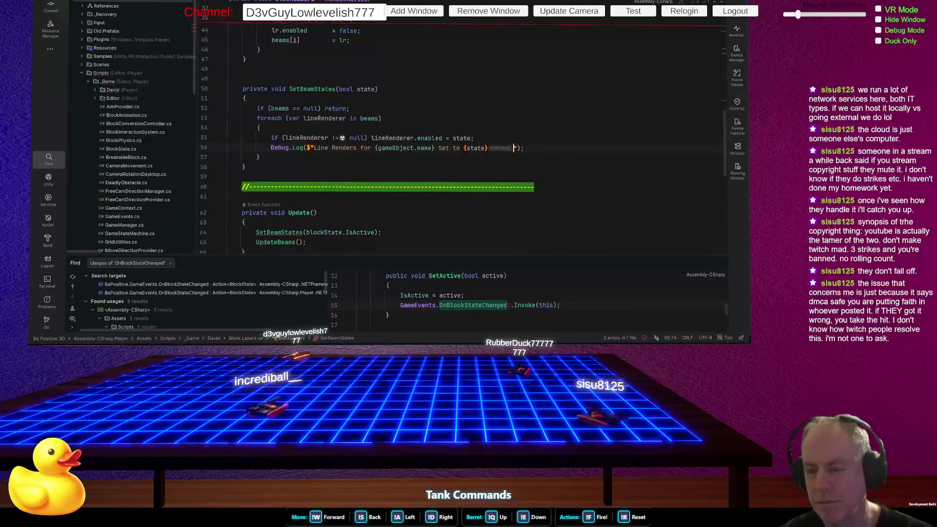
- Wrap {gameObject.name} in single quotes in the log message and return to Unity to recompile
key("Up")
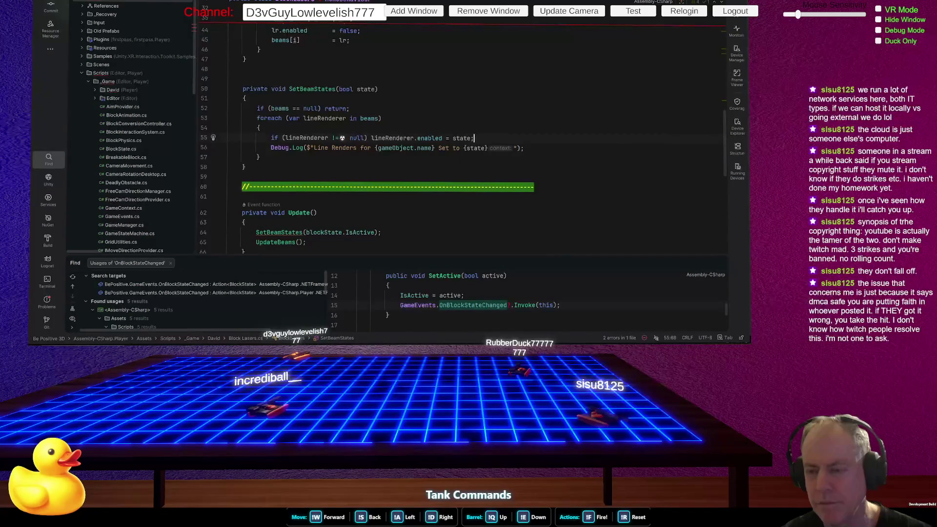
key("Down")
key("ctrl+Left")
key("ctrl+Left")
key("ctrl+Left")
type("'")
key("ctrl+Left")
key("ctrl+Left")
key("ctrl+Left")
key("Left")
key("Right")
type("'")
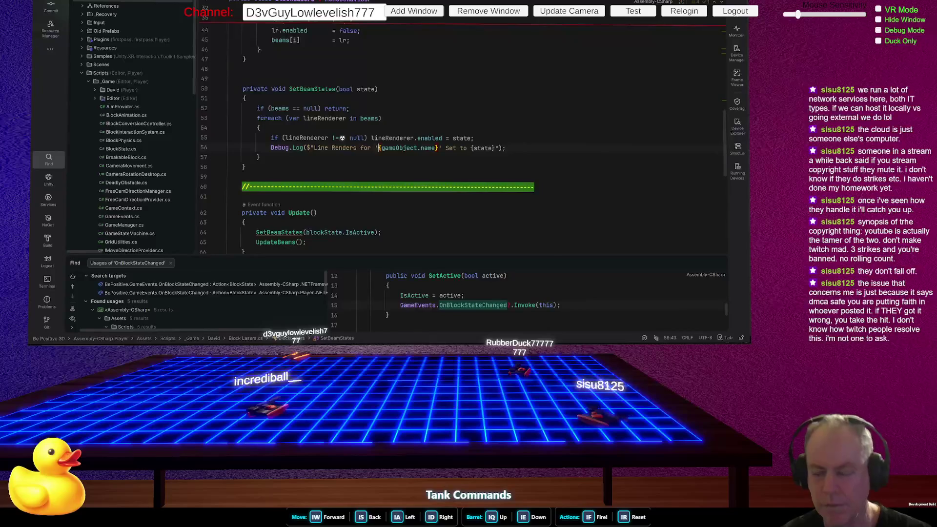
key("alt+Tab")
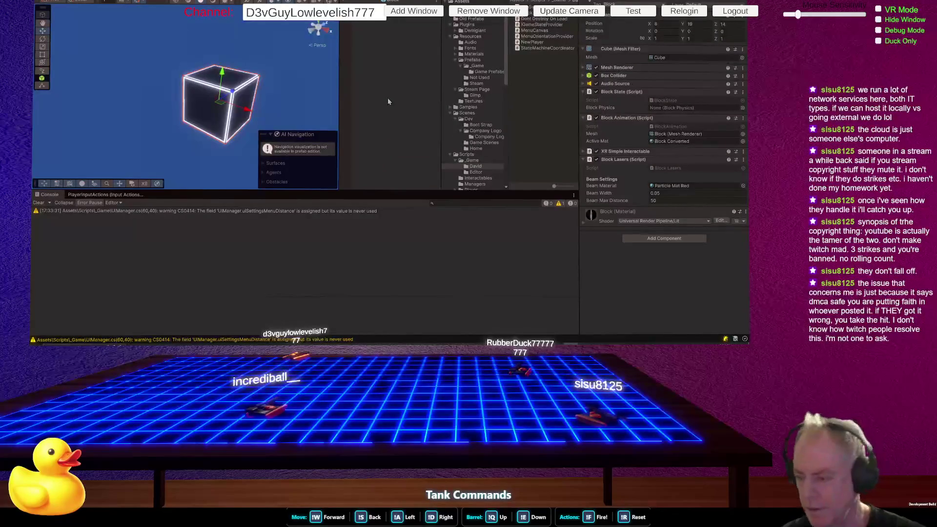
- Enter play mode and open a console log entry's source line in Rider, then return to Unity
key("ctrl+p")
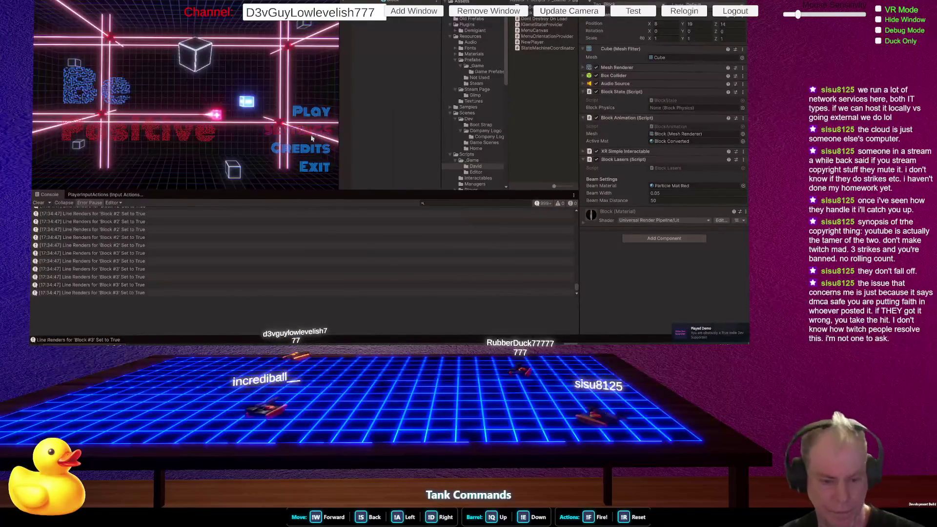
double_click(140, 259)
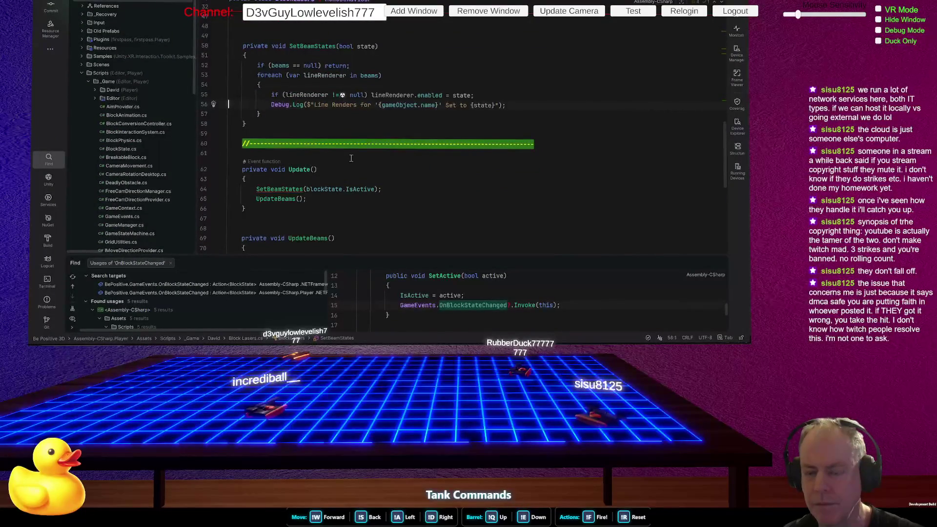
key("alt+Tab")
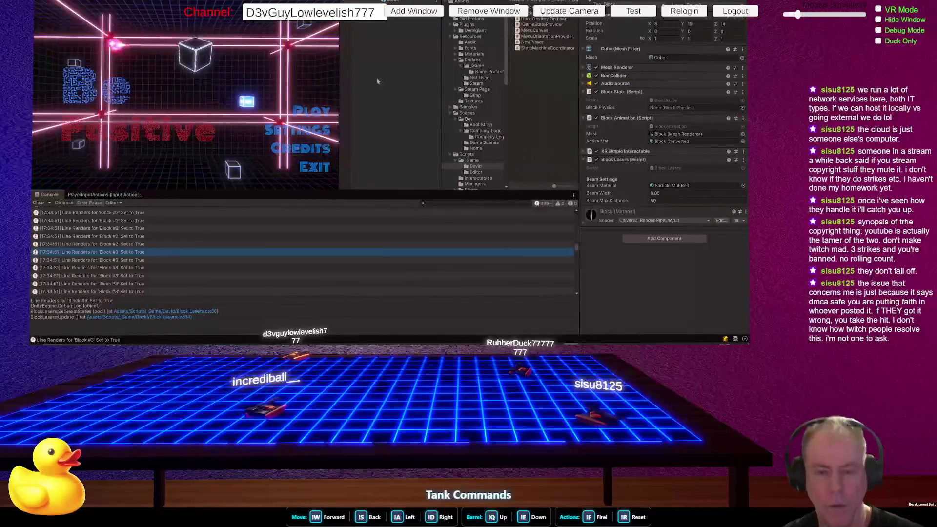
- Start a level, pause it, open the latest Line Renders log in Rider, and breakpoint that line
left_click(314, 114)
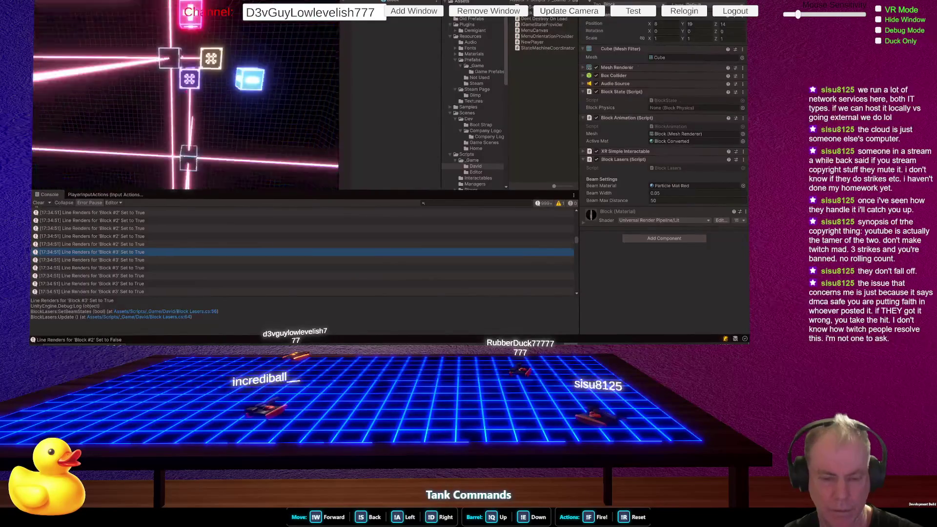
key("Escape")
scroll(179, 221, "up", 5)
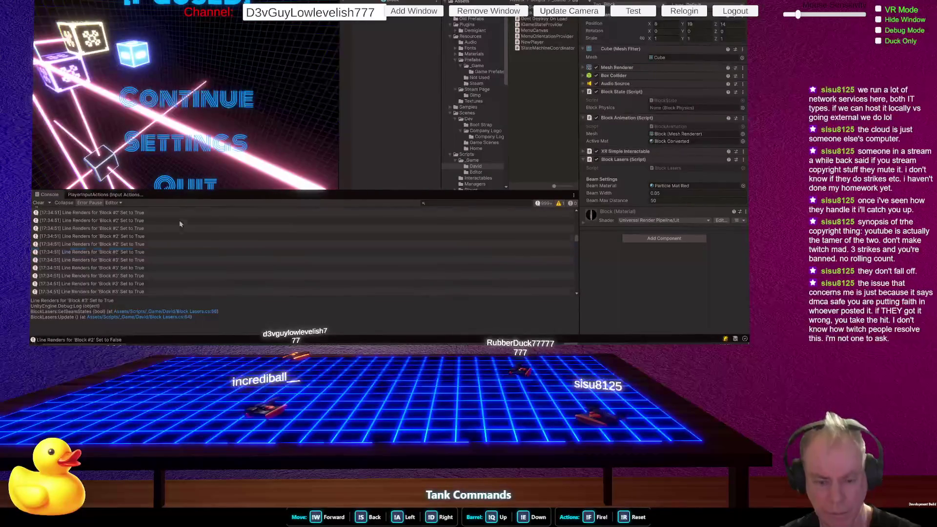
left_click_drag(577, 238, 584, 300)
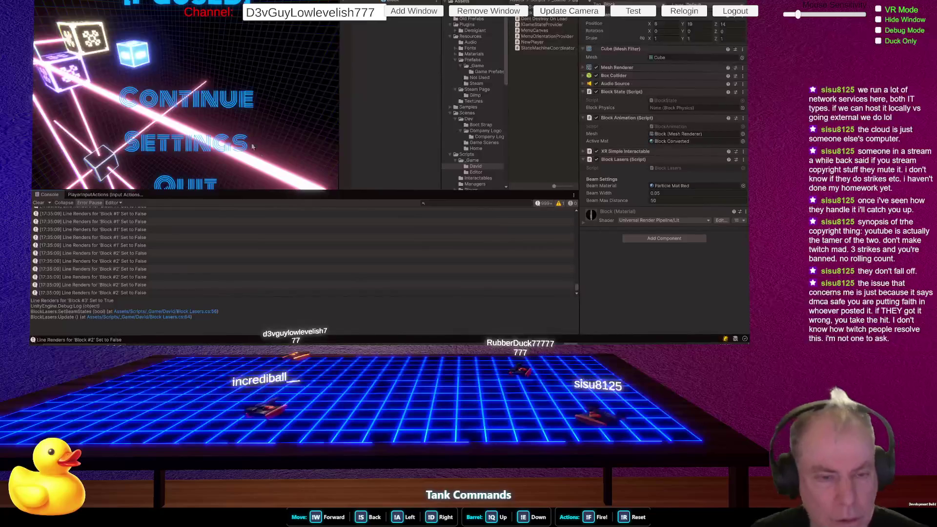
double_click(91, 254)
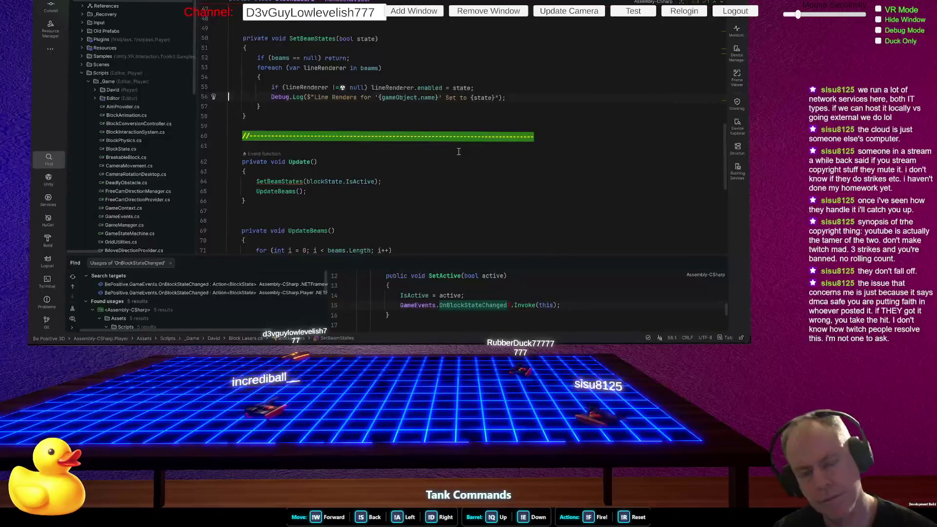
left_click(205, 97)
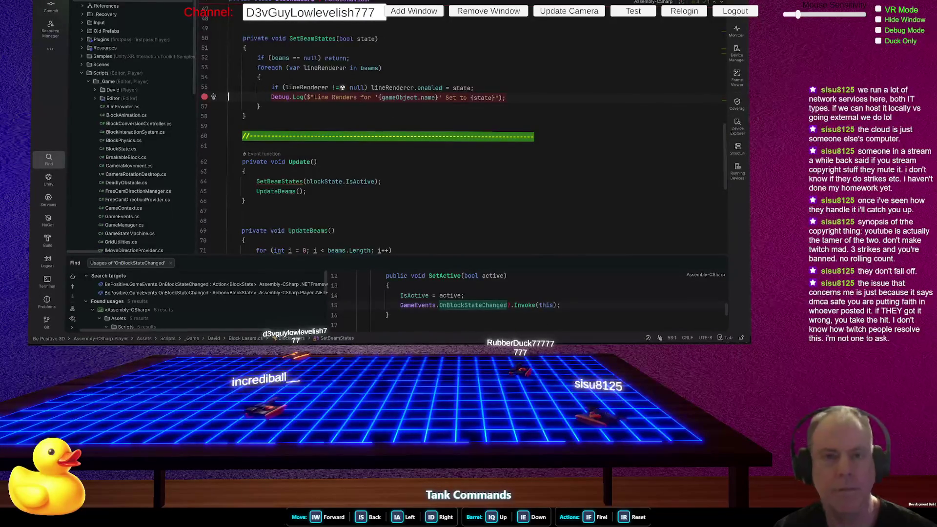
- Attach Rider's debugger to the running Unity player process via Attach to Unity Process
key("alt+u")
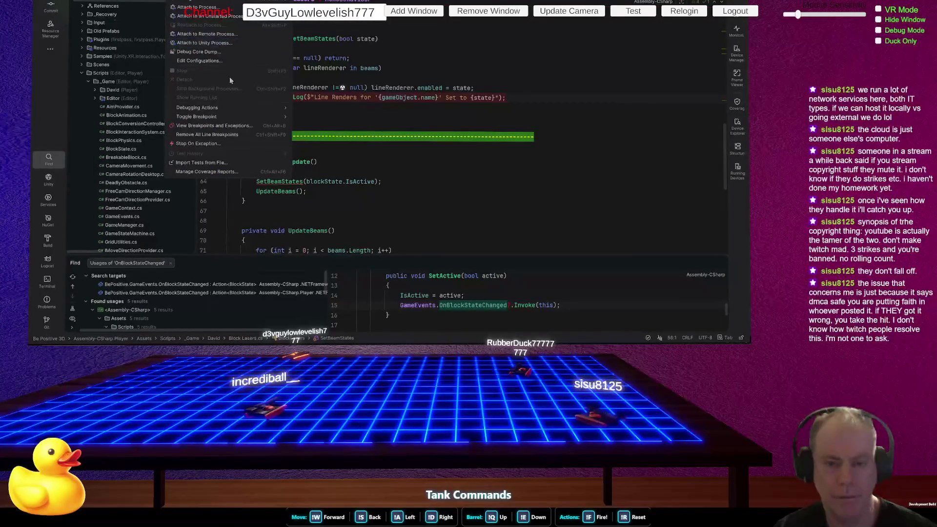
left_click(227, 46)
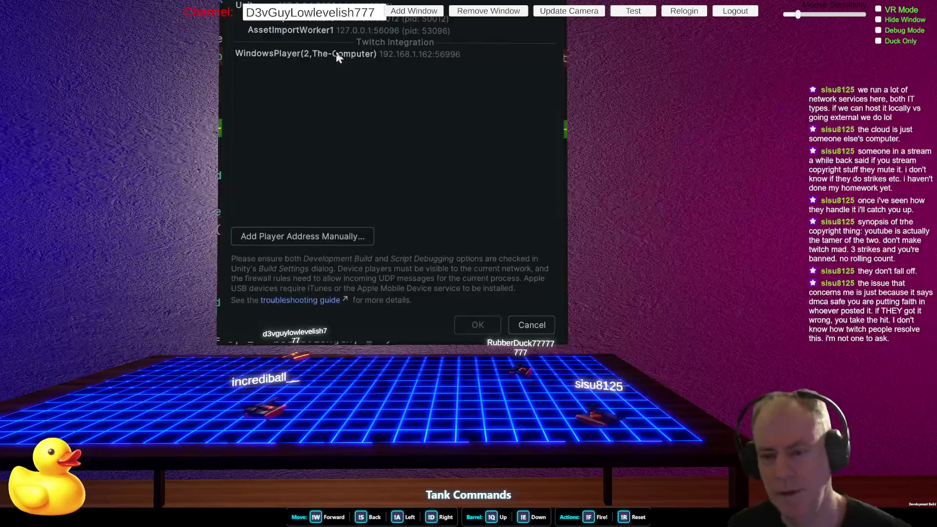
left_click(302, 7)
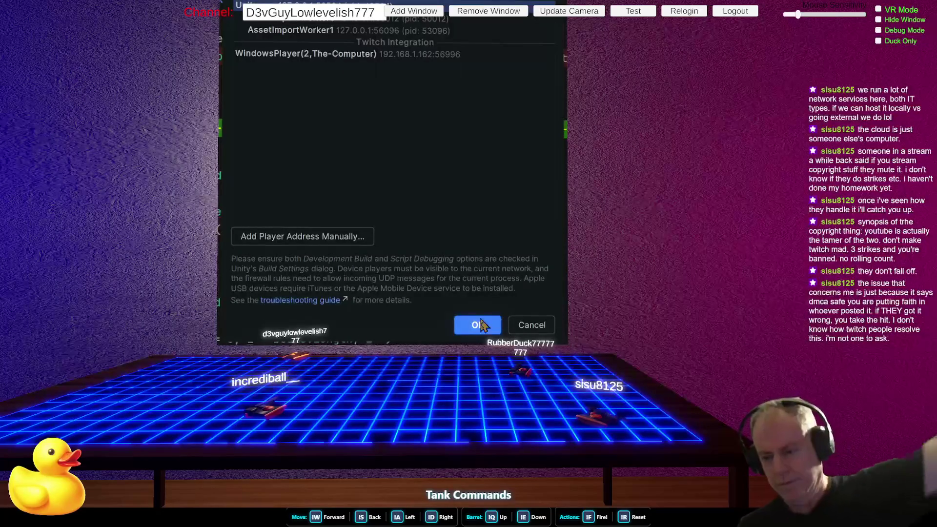
key("Return")
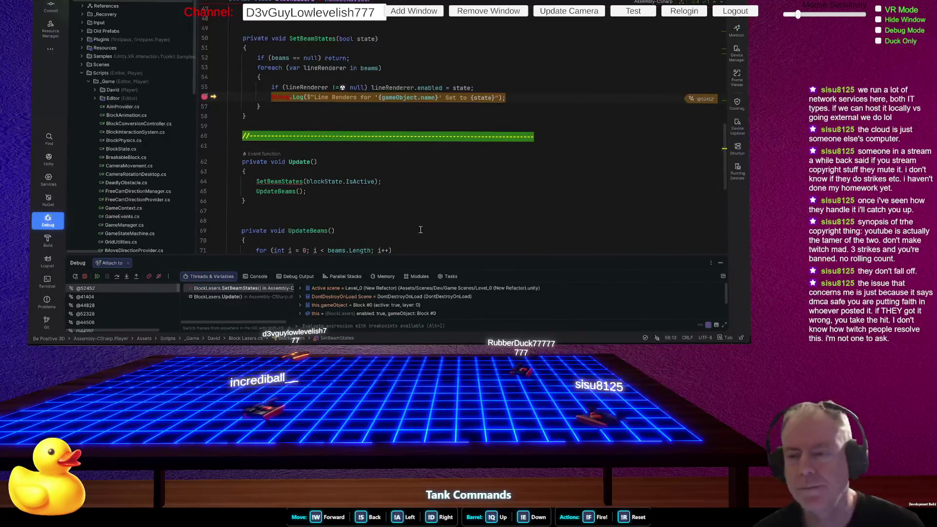
- Inspect the lineRenderer debug values at the breakpoint, then resume the game
mouse_move(463, 88)
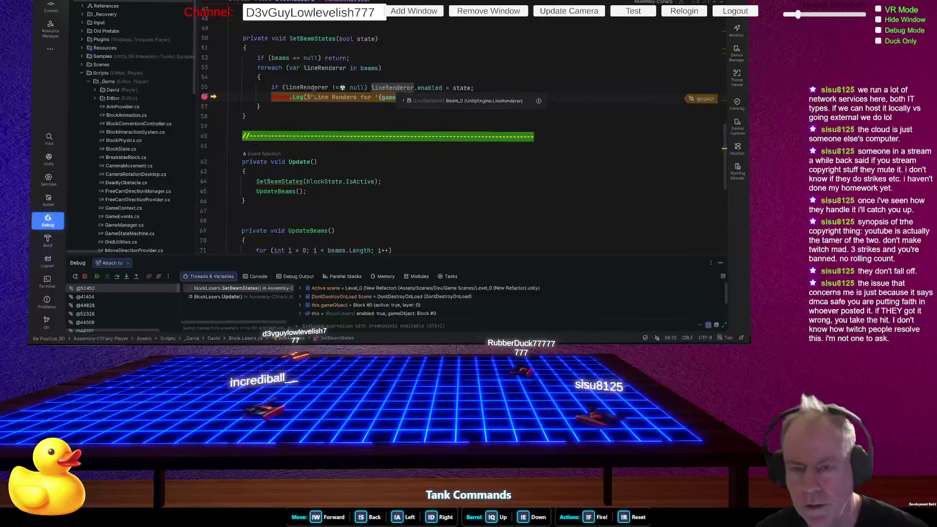
mouse_move(300, 86)
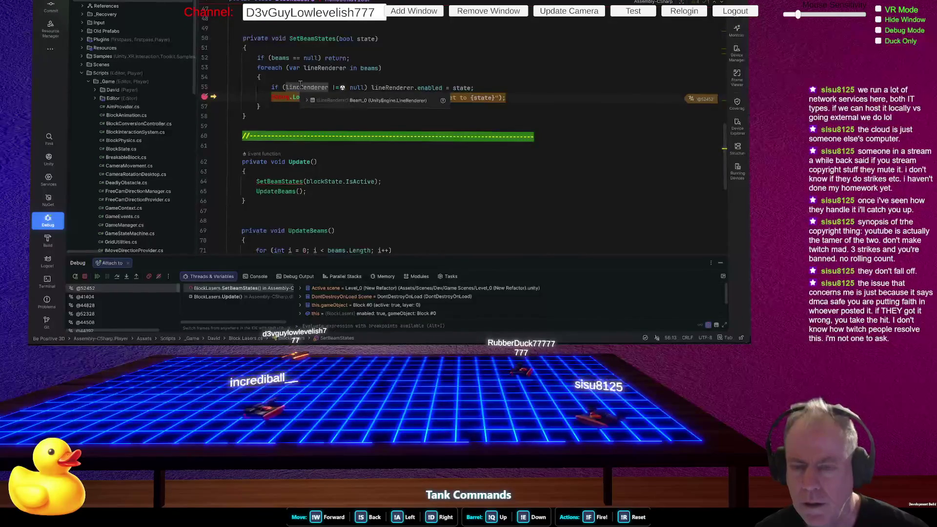
left_click(306, 100)
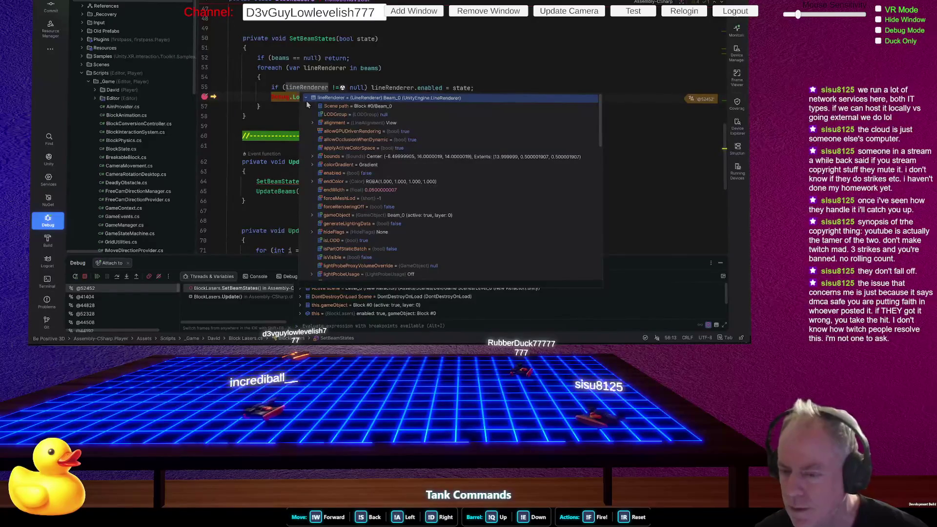
left_click(206, 98)
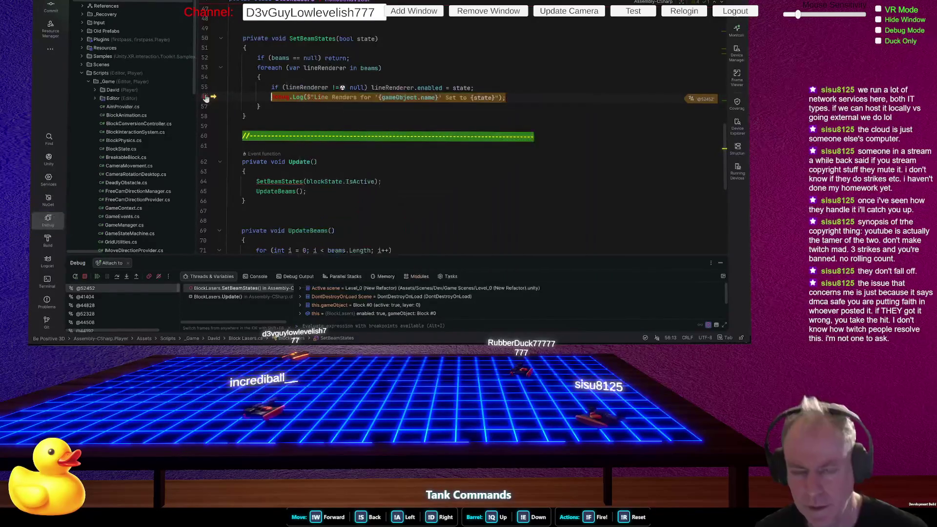
left_click(97, 276)
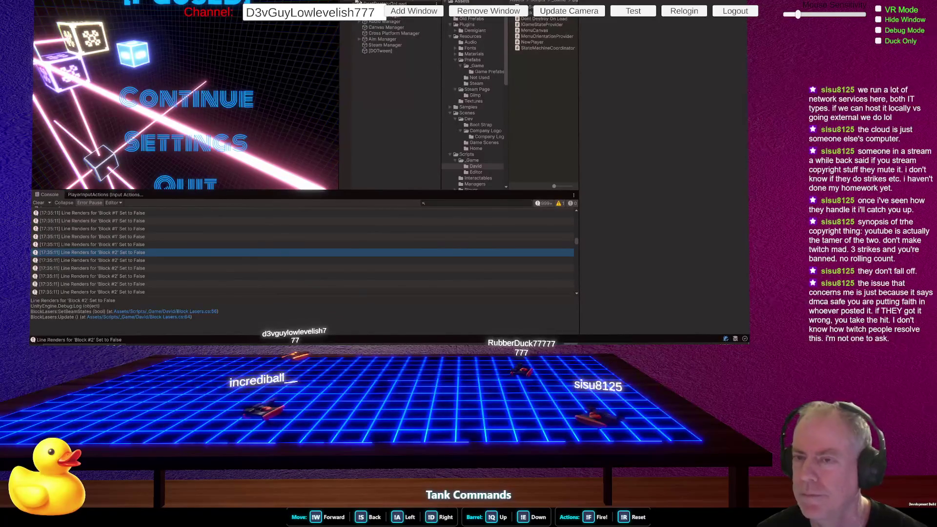
- Select and expand Block #0 in the Hierarchy, then view Beam_0's Line Renderer in the Inspector
scroll(390, 29, "up", 4)
left_click(383, 39)
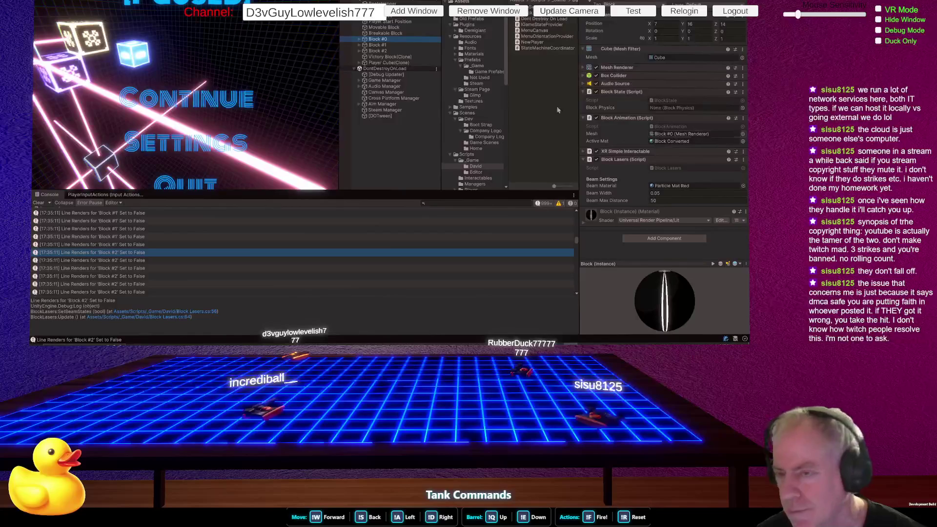
left_click(359, 39)
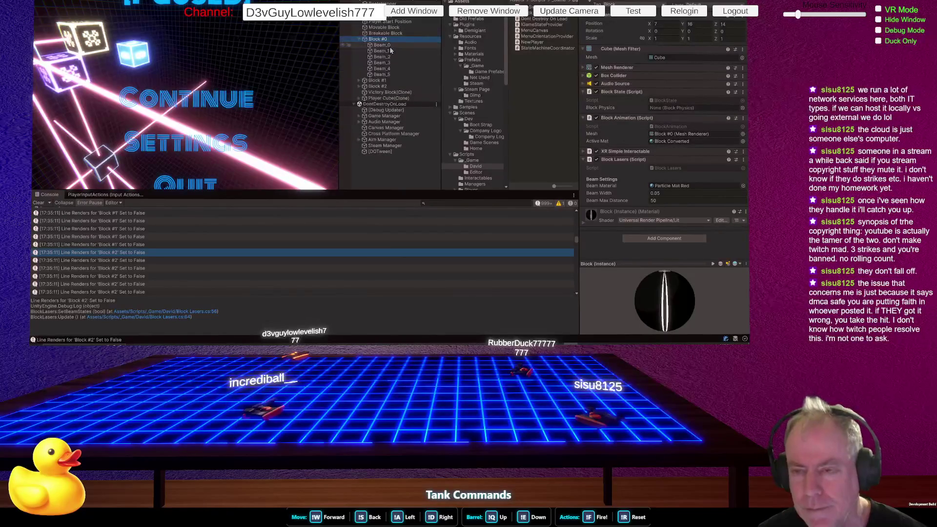
left_click(382, 46)
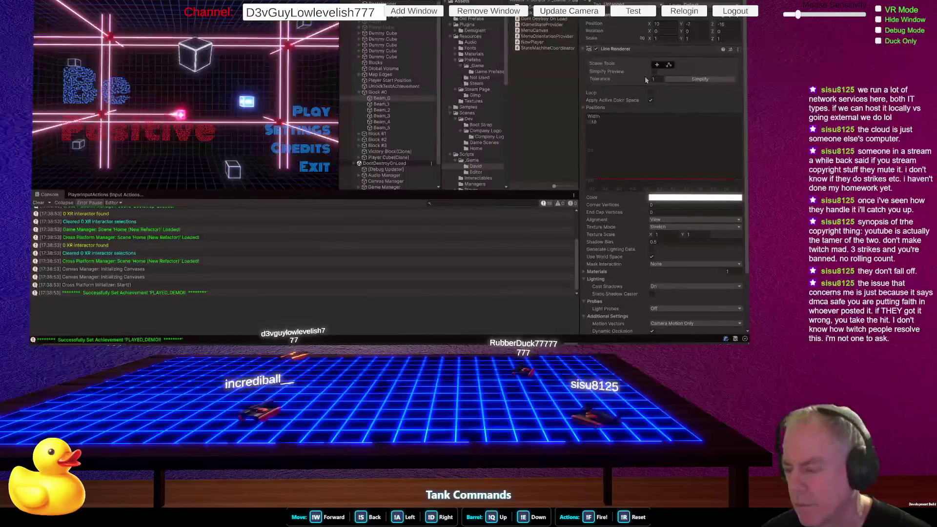
scroll(663, 114, "down", 3)
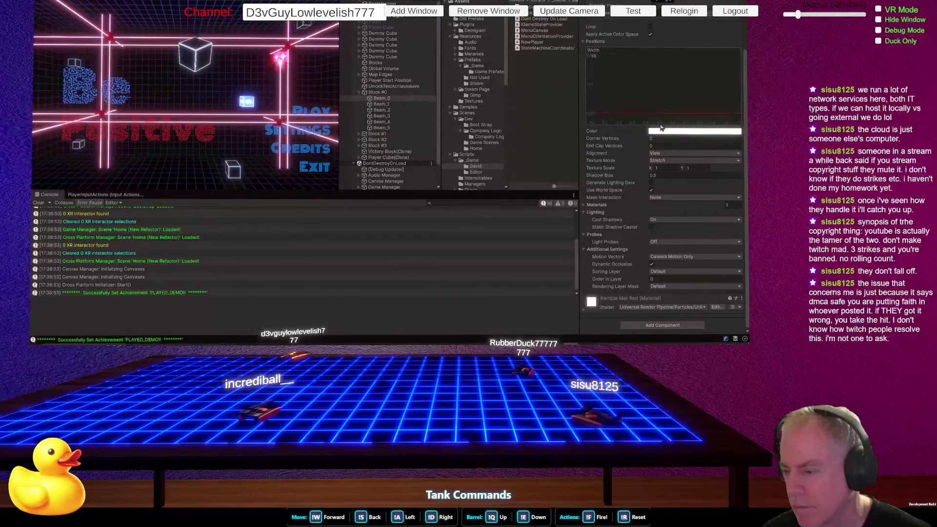
scroll(664, 126, "up", 3)
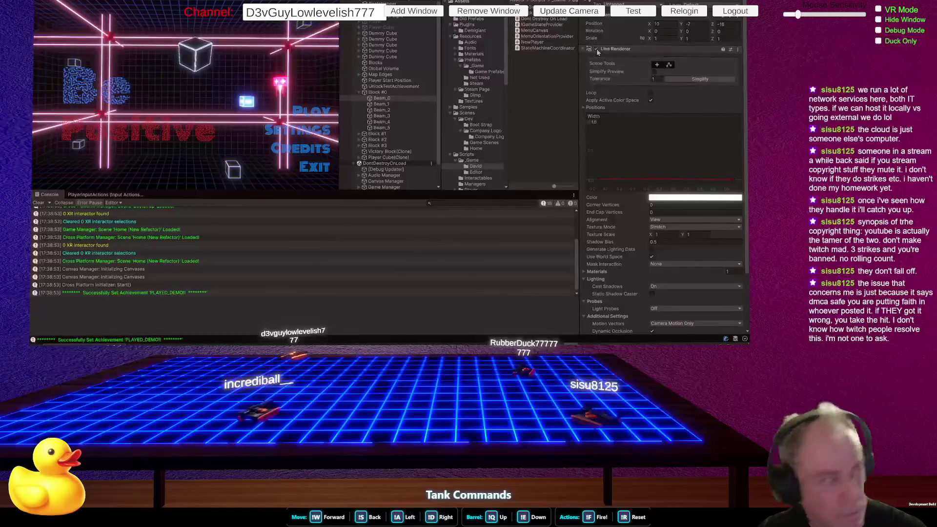
- Send ChatGPT the question about what keeps turning the beam back on, then return to the BlockLasers code
key("alt+Tab")
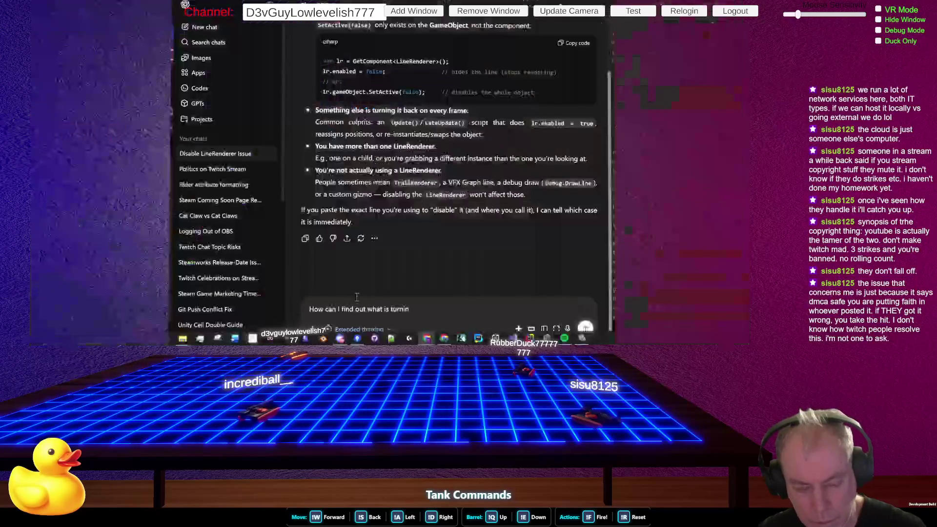
type("g ")
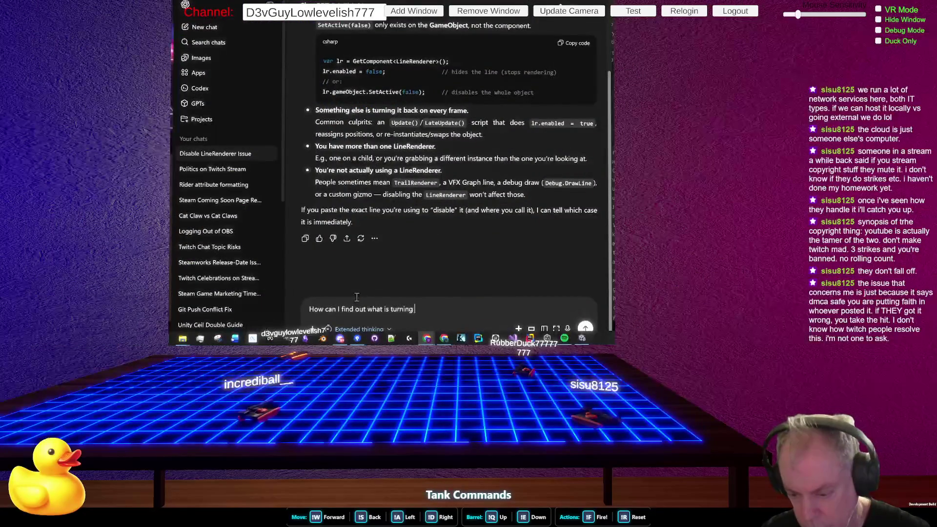
type("it back on?")
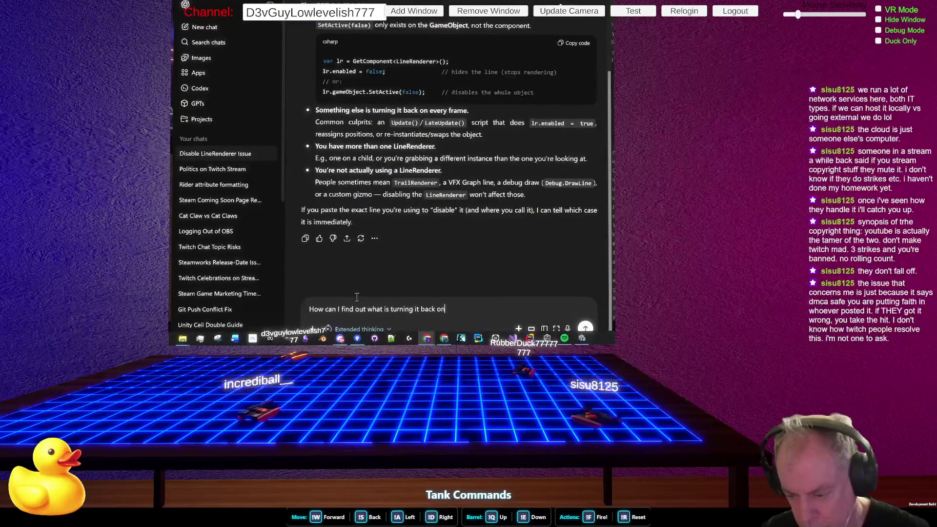
key("Return")
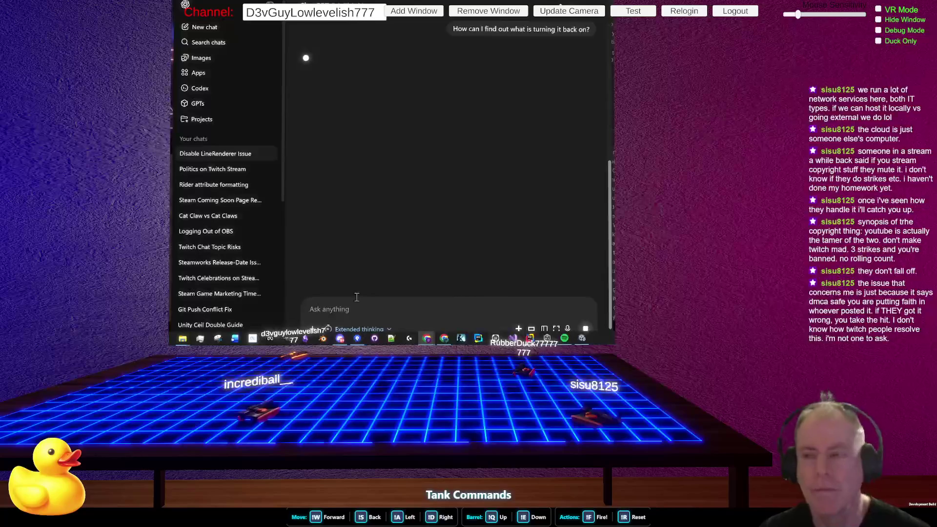
key("alt+Tab")
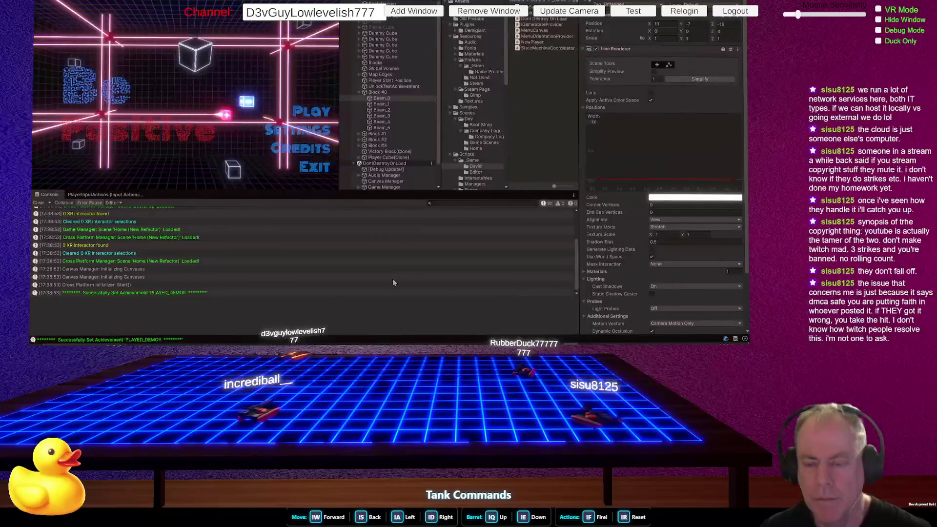
key("alt+Tab")
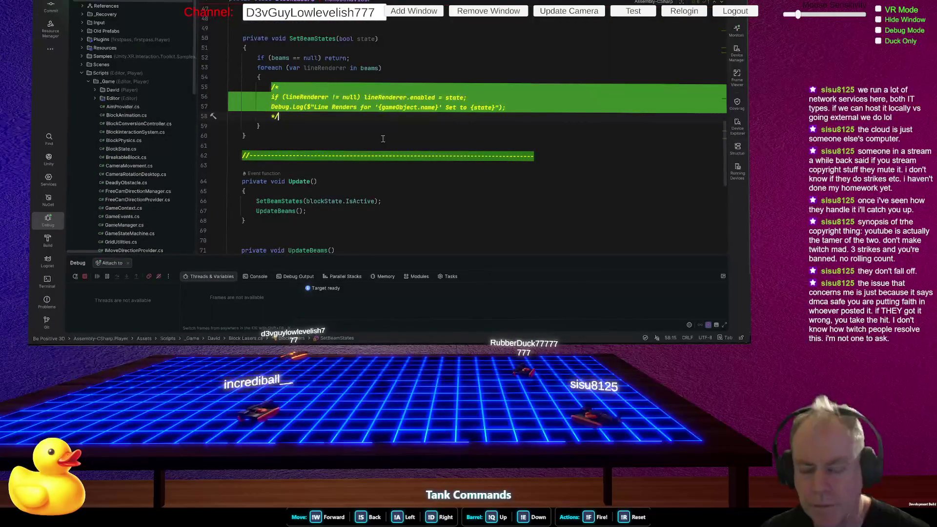
- Run Find Usages on the beams field from the foreach loop in BlockLasers
scroll(376, 136, "down", 2)
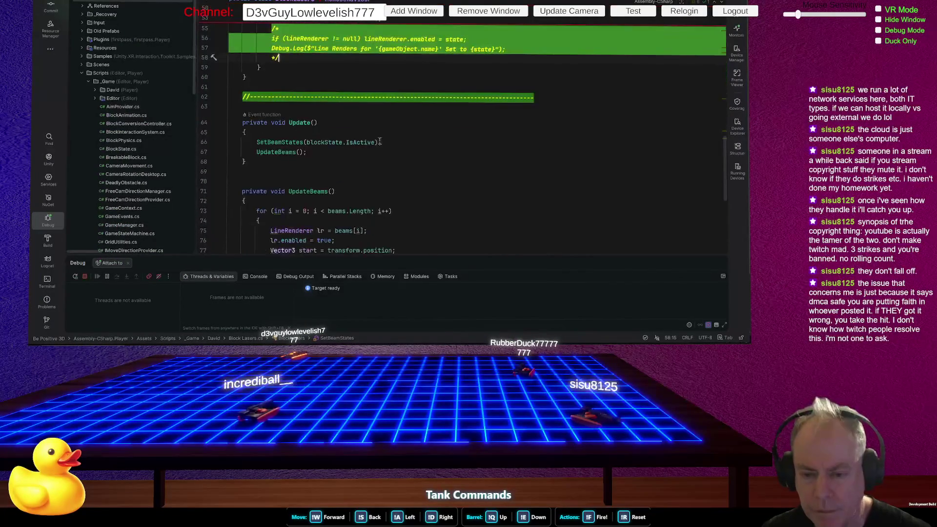
scroll(380, 143, "up", 3)
scroll(380, 143, "down", 5)
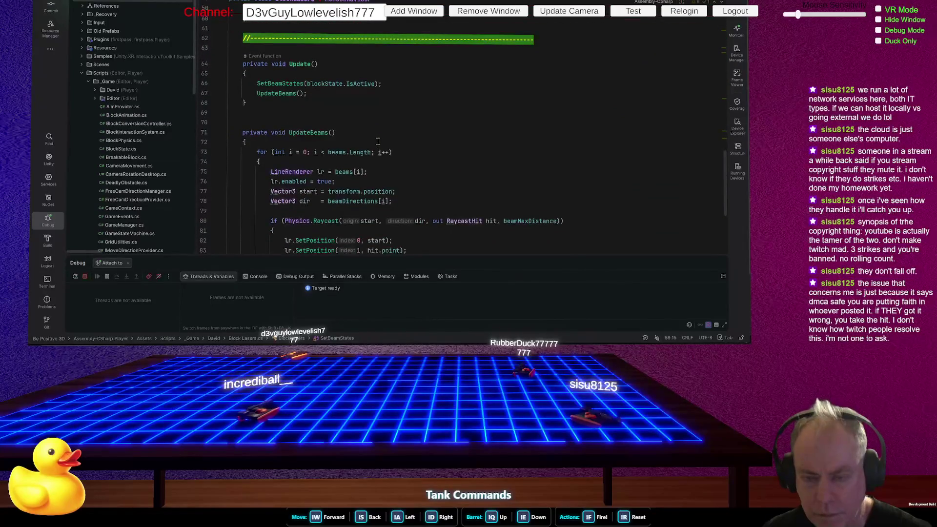
scroll(425, 134, "down", 3)
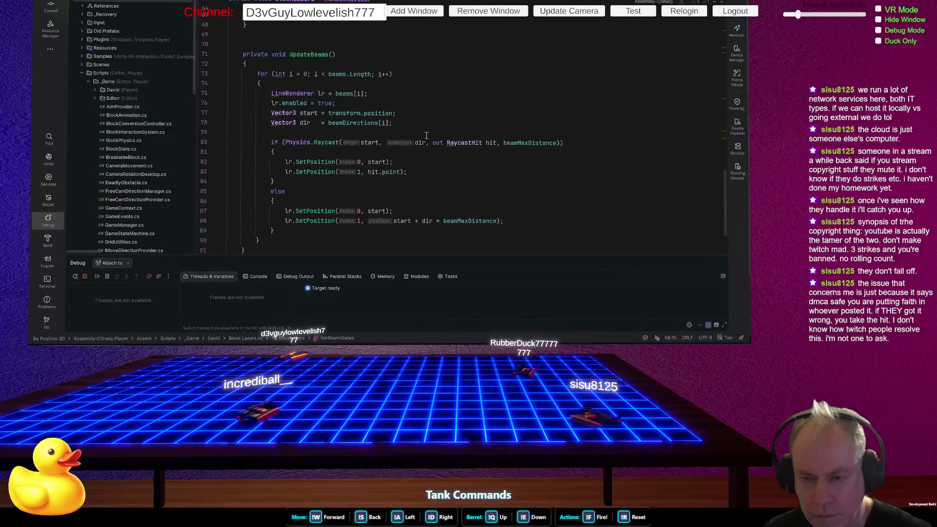
scroll(426, 135, "up", 2)
scroll(427, 135, "up", 12)
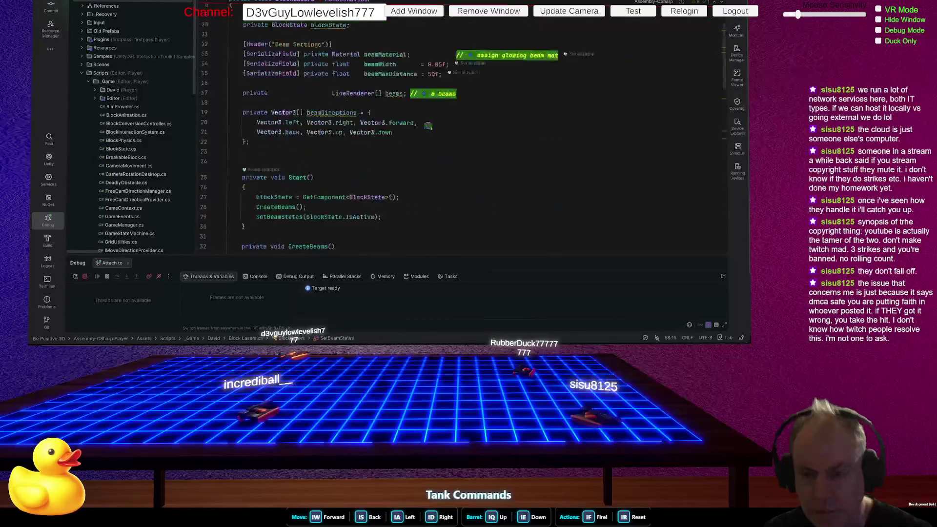
scroll(425, 137, "down", 2)
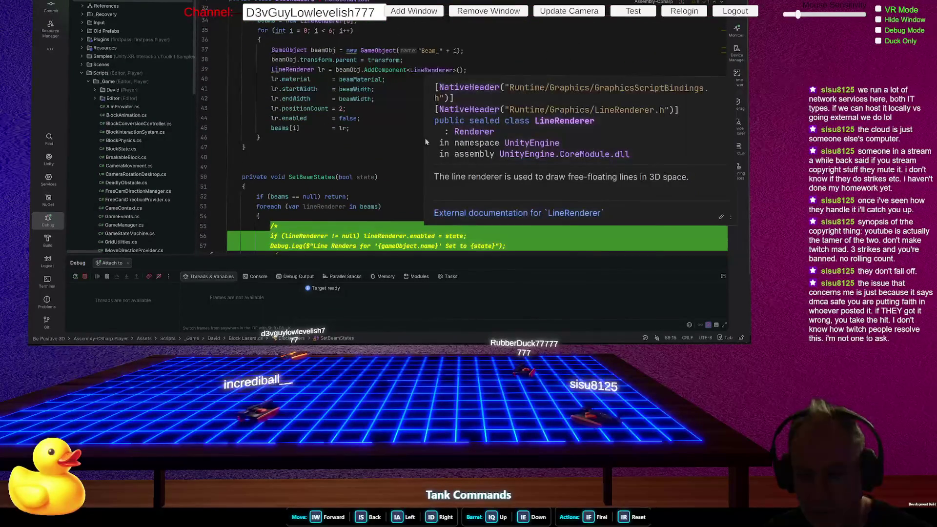
scroll(418, 143, "down", 1)
scroll(418, 143, "down", 2)
left_click(396, 128)
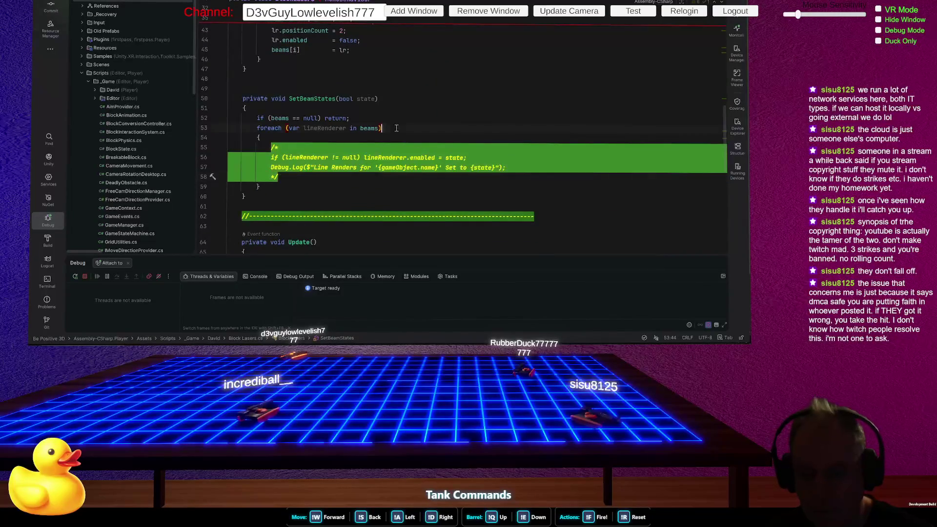
right_click(367, 130)
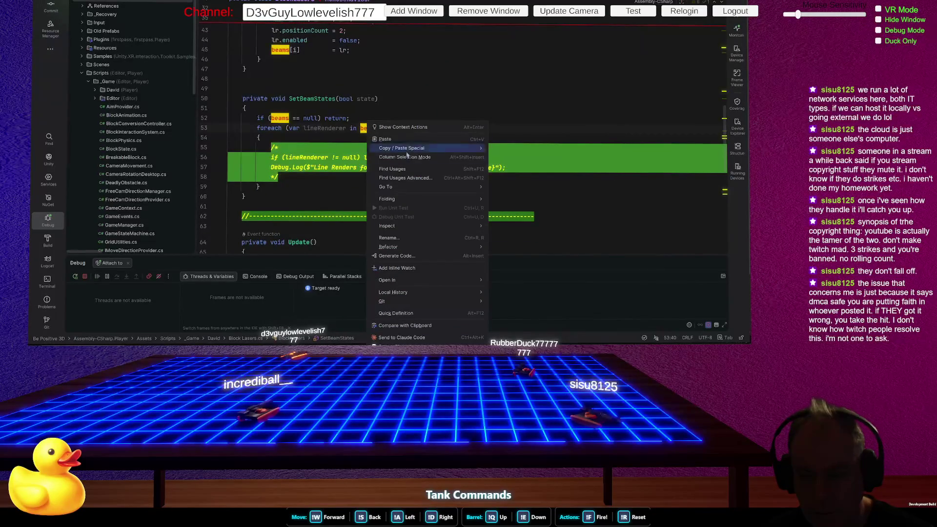
left_click(404, 168)
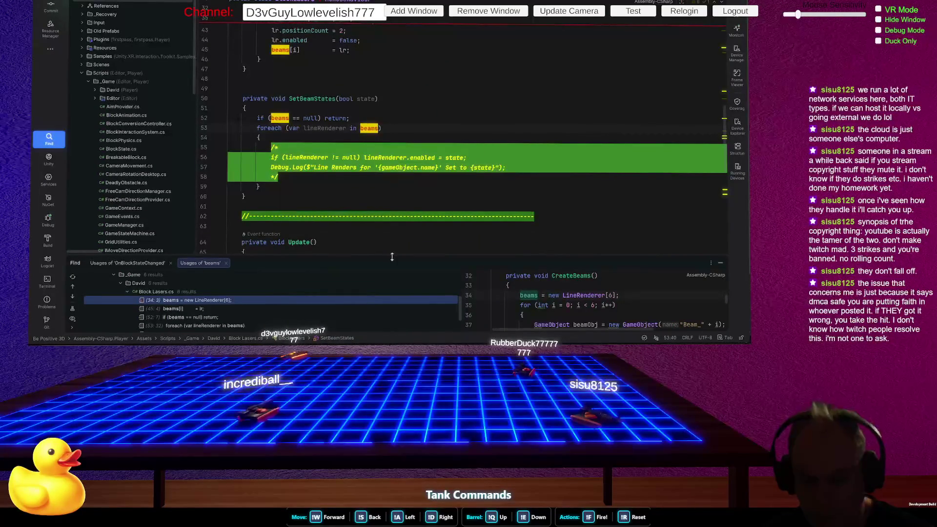
- Jump to the foreach usage and trace it to UpdateBeams, which sets lr.enabled = true each frame
left_click_drag(391, 257, 409, 172)
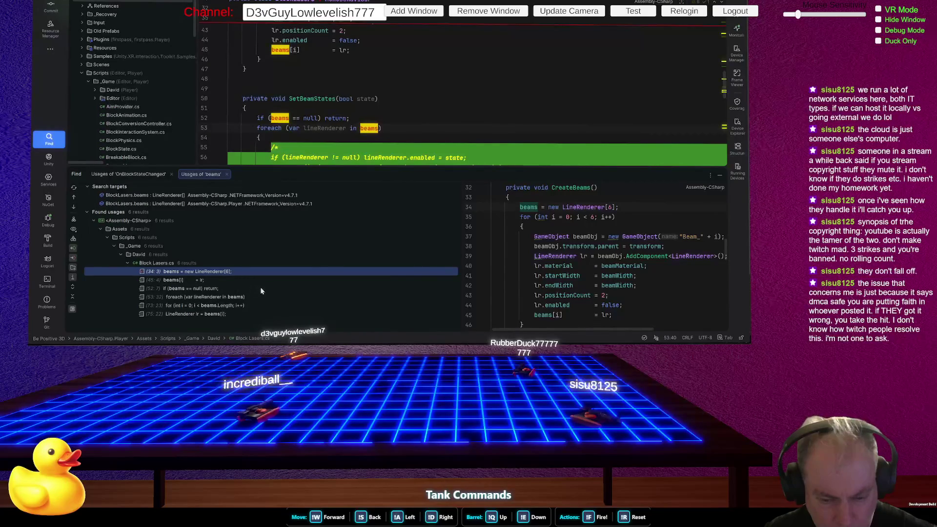
double_click(224, 298)
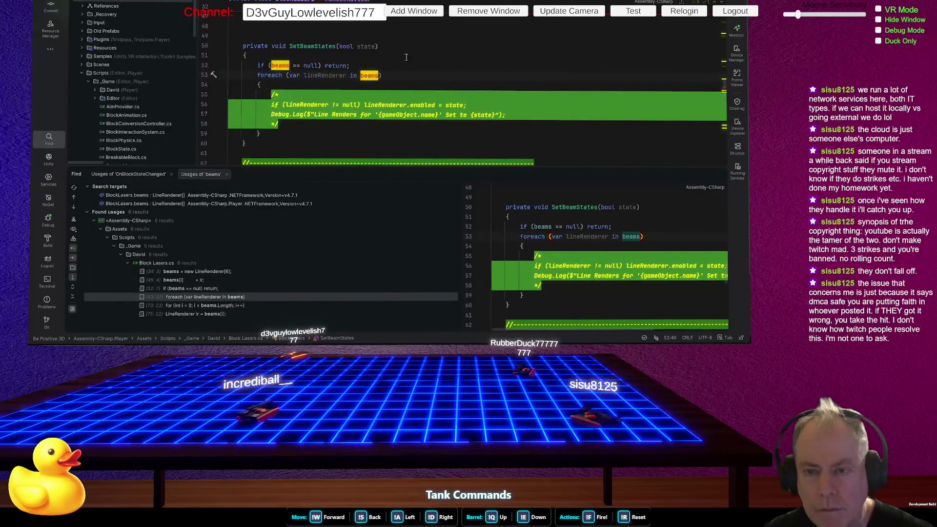
scroll(456, 61, "down", 2)
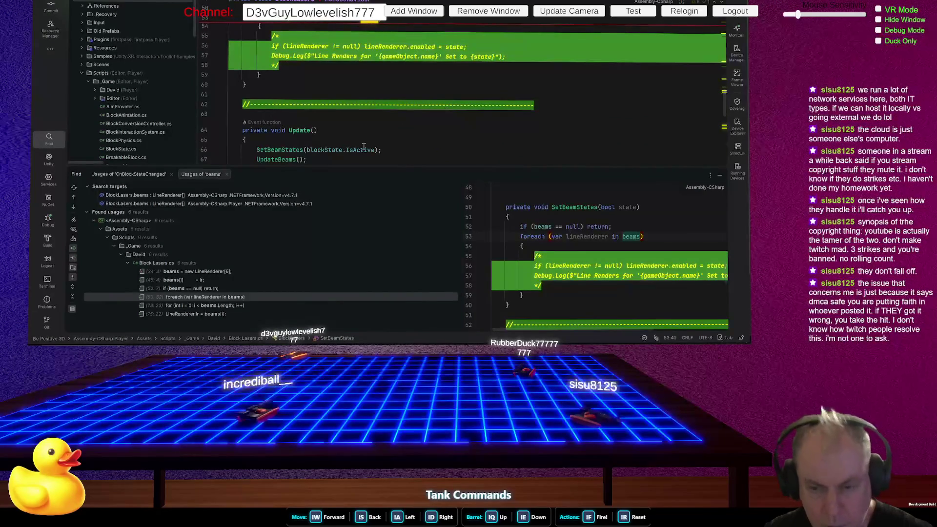
scroll(363, 147, "down", 2)
left_click(286, 120)
scroll(481, 133, "down", 6)
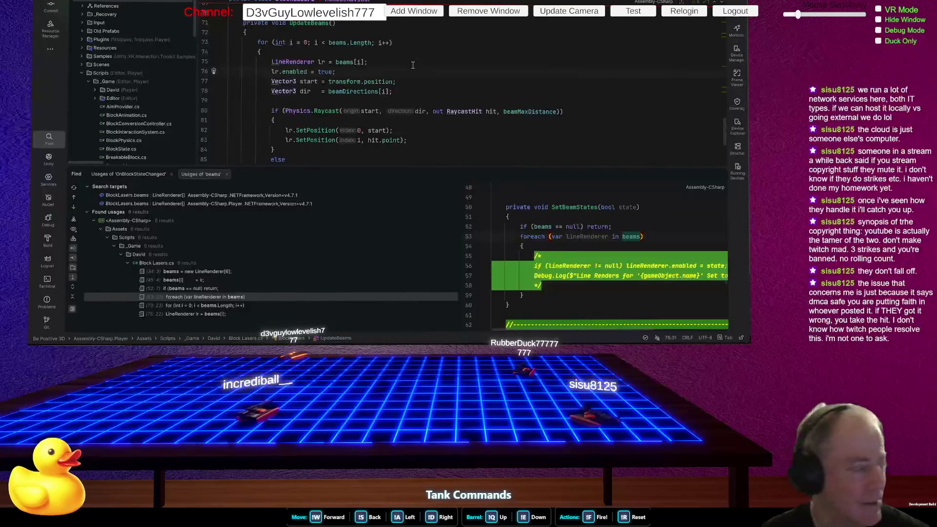
left_click_drag(381, 168, 381, 222)
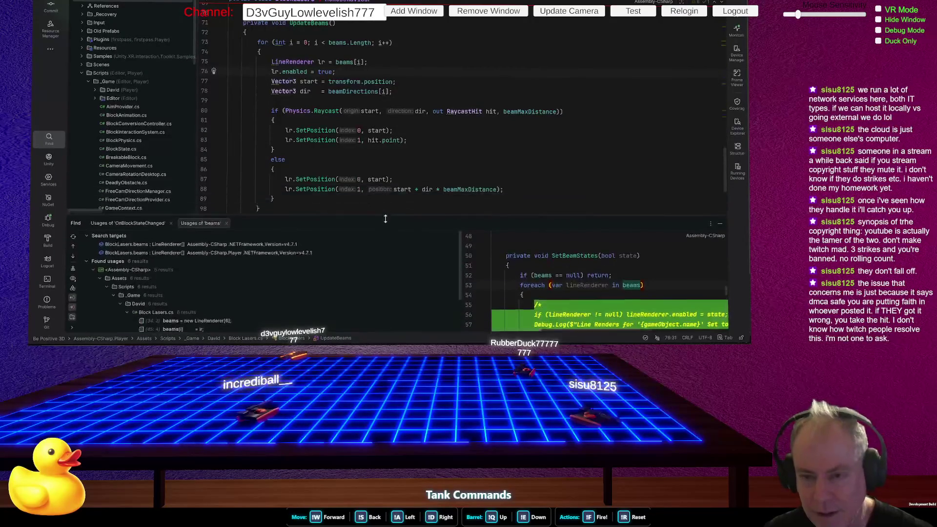
- Comment out lr.enabled = true inside the UpdateBeams loop with //
scroll(315, 49, "up", 2)
scroll(315, 48, "up", 7)
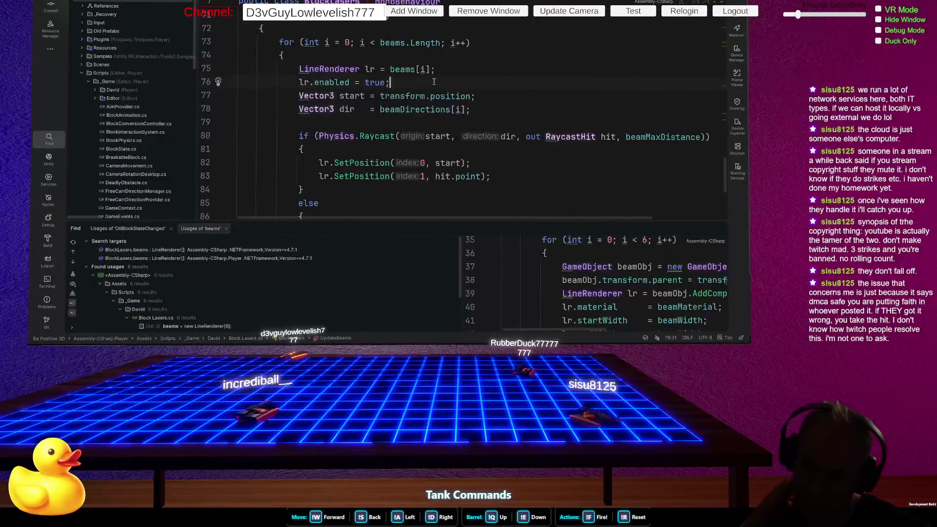
key("Home")
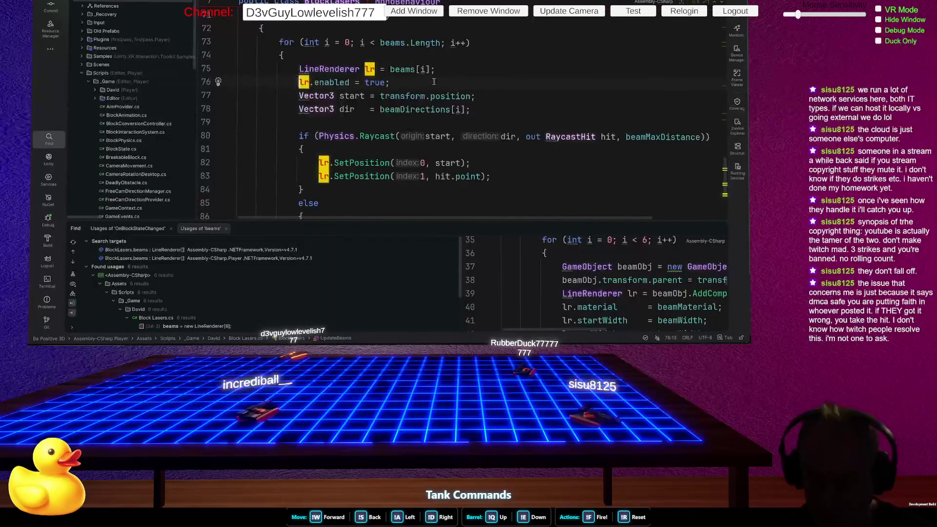
type("//")
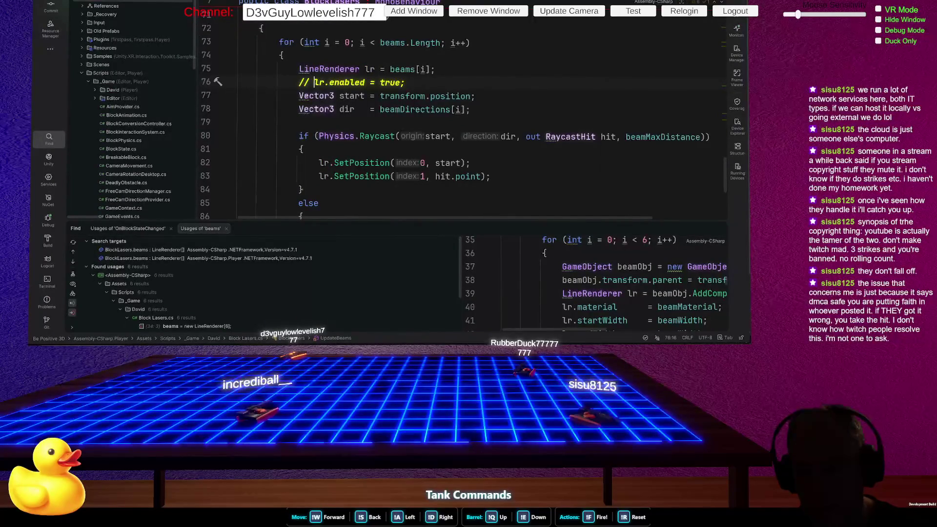
- Check the running game in Unity, pause it, and return to the BlockLasers code
key("alt+Tab")
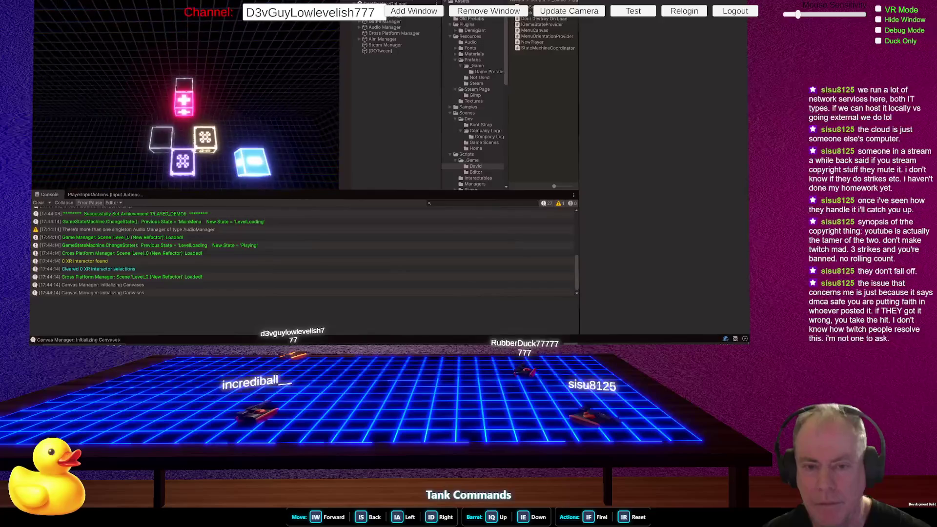
key("Escape")
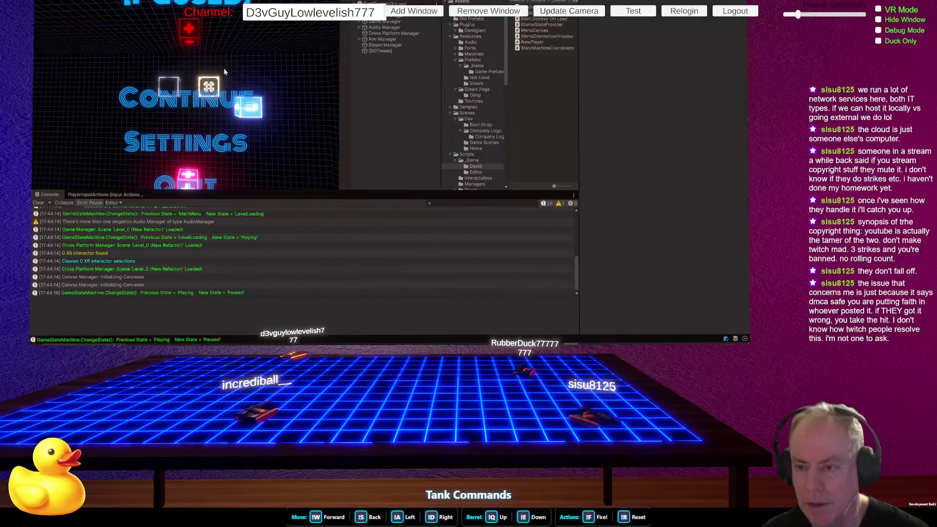
key("alt+Tab")
scroll(412, 113, "down", 4, "ctrl")
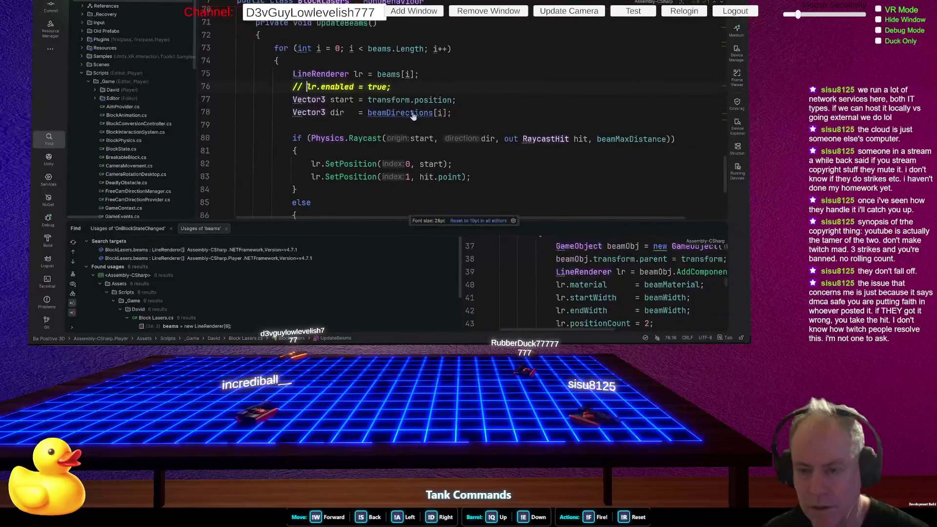
- Delete the /* */ comment markers around SetBeamStates' enable and Debug.Log lines
scroll(376, 96, "up", 5)
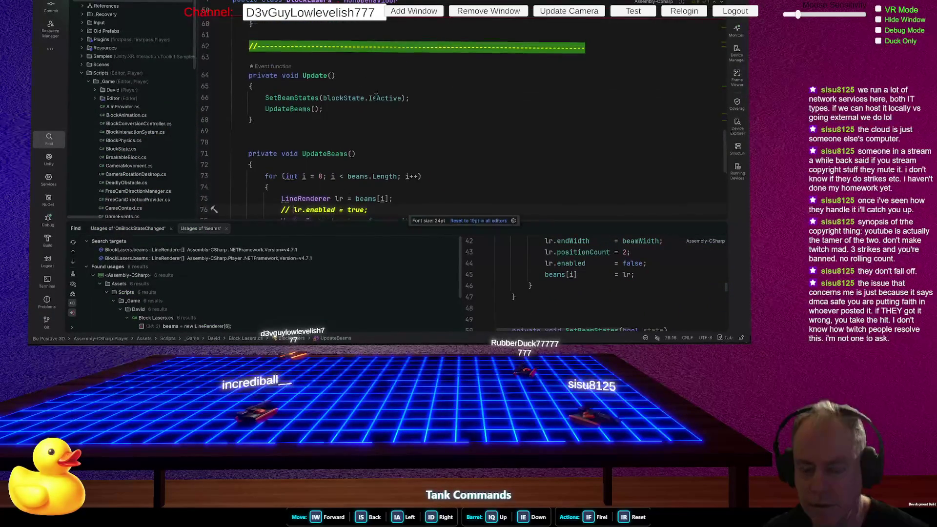
left_click(373, 96)
type("/*")
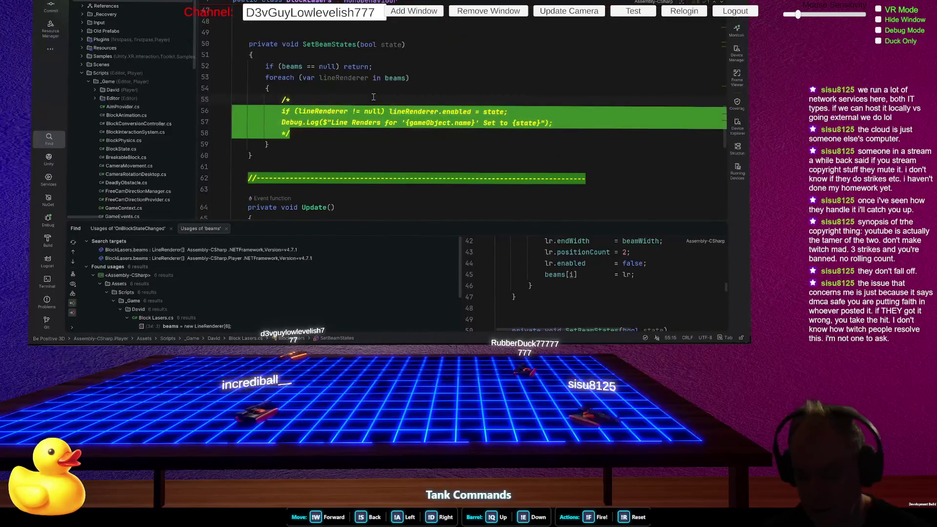
scroll(374, 96, "down", 1)
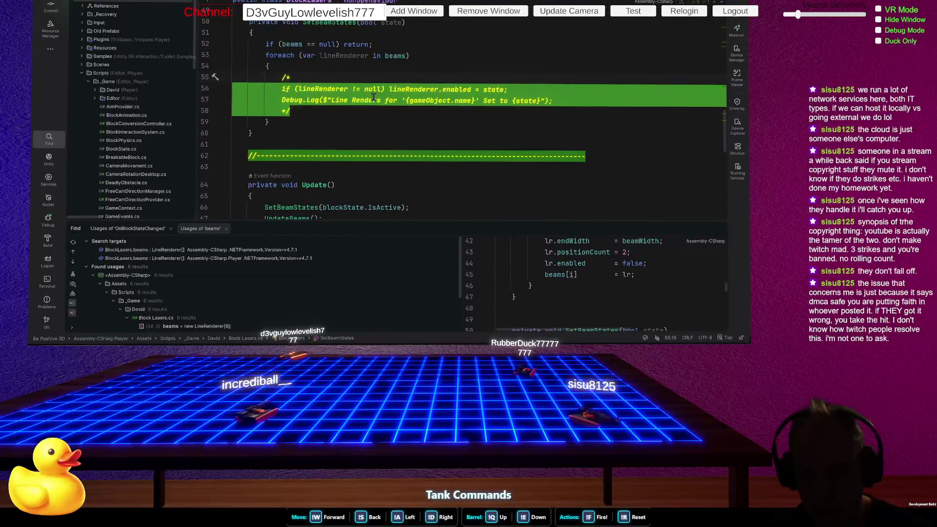
key("shift+Down")
key("shift+Down")
key("shift+Down")
key("Escape")
key("alt+shift+Up")
key("alt+shift+Up")
key("alt+shift+Up")
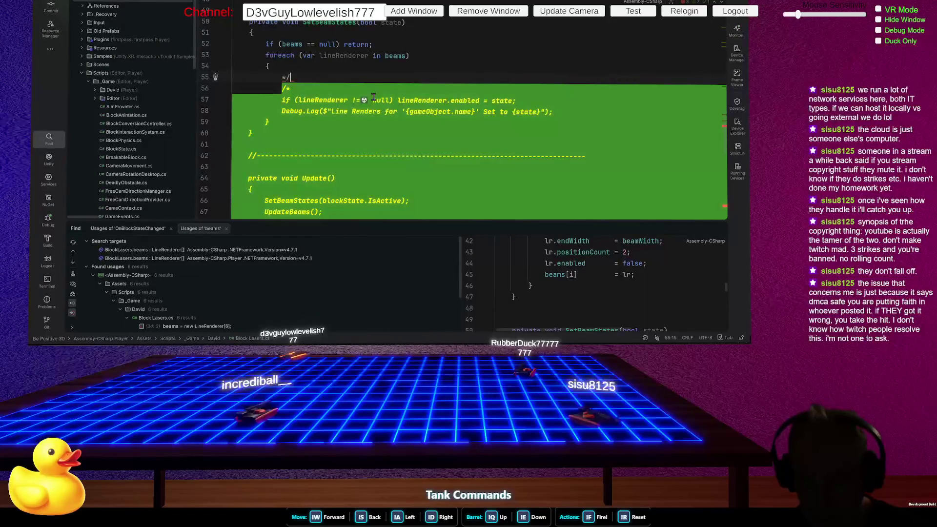
key("Home")
key("Home")
key("ctrl+y")
key("ctrl+y")
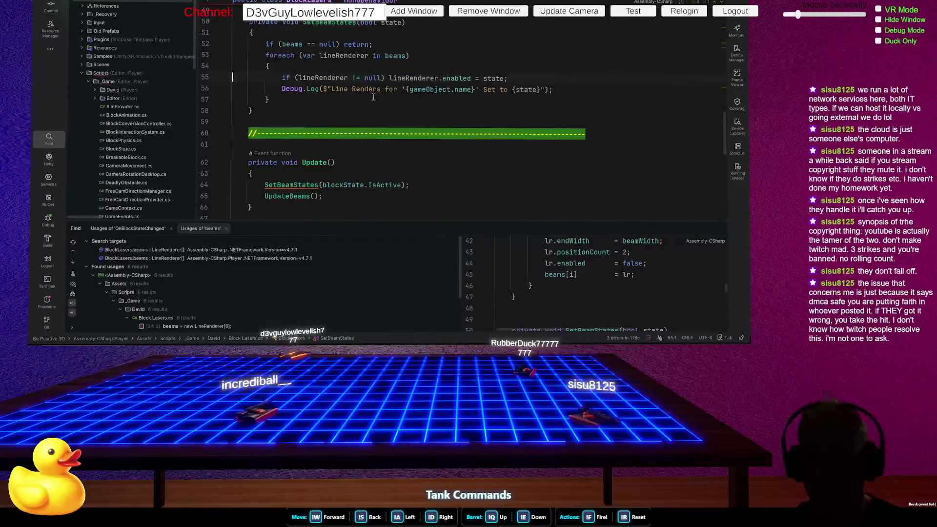
key("alt+Tab")
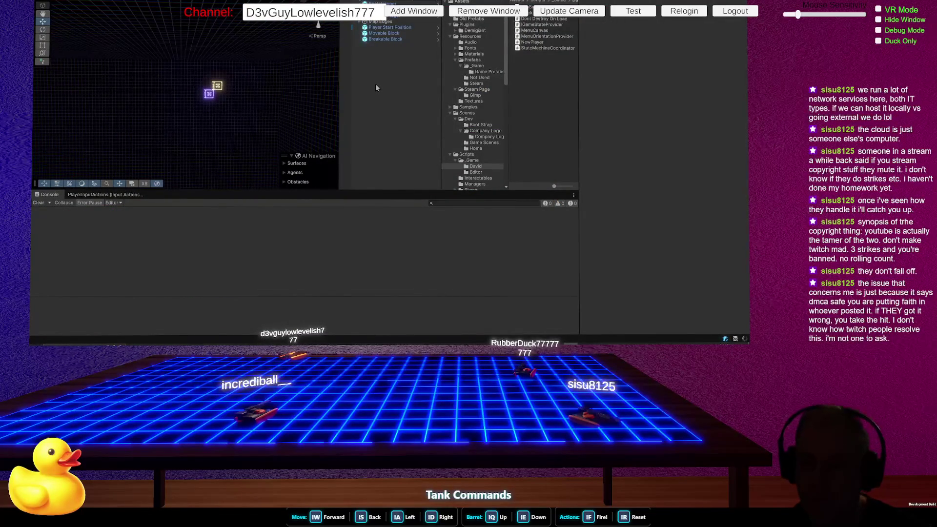
- Nudge Spotify's volume slider slightly higher, then go back to Unity
key("alt+Tab")
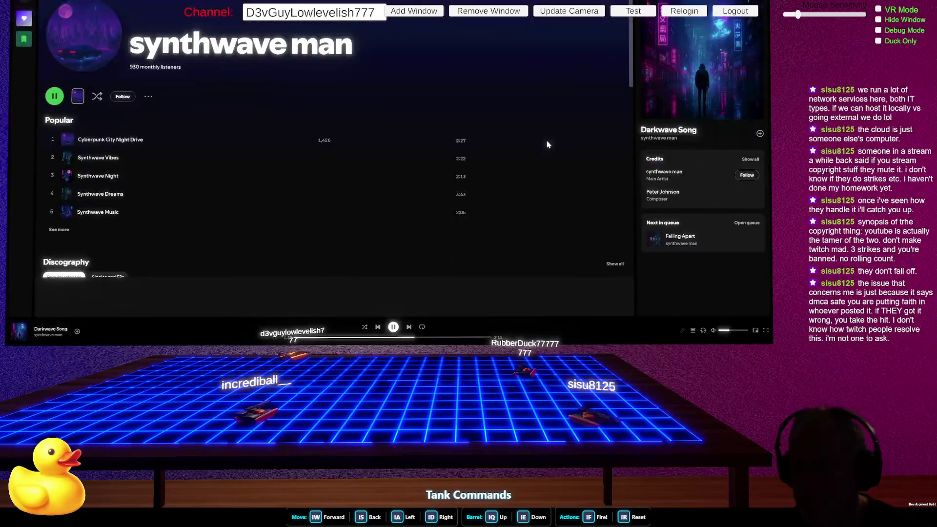
left_click_drag(739, 332, 742, 332)
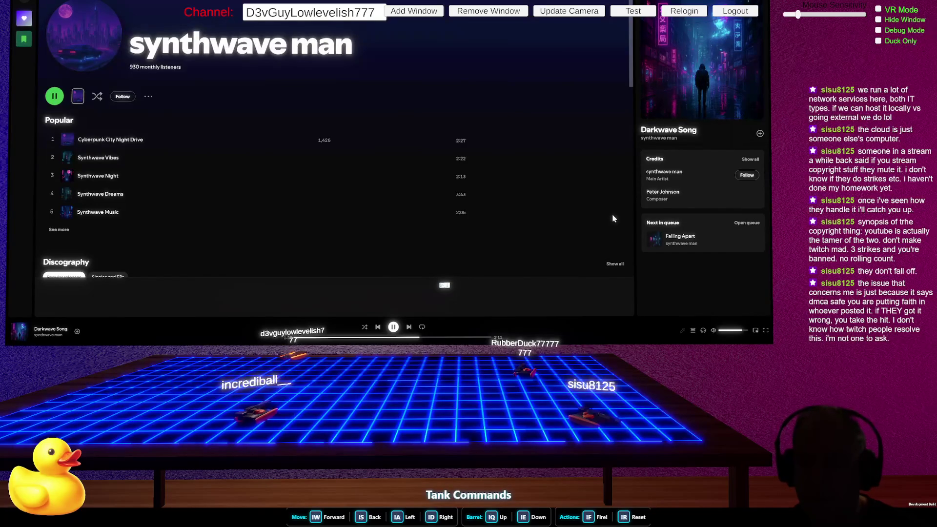
key("alt+Tab")
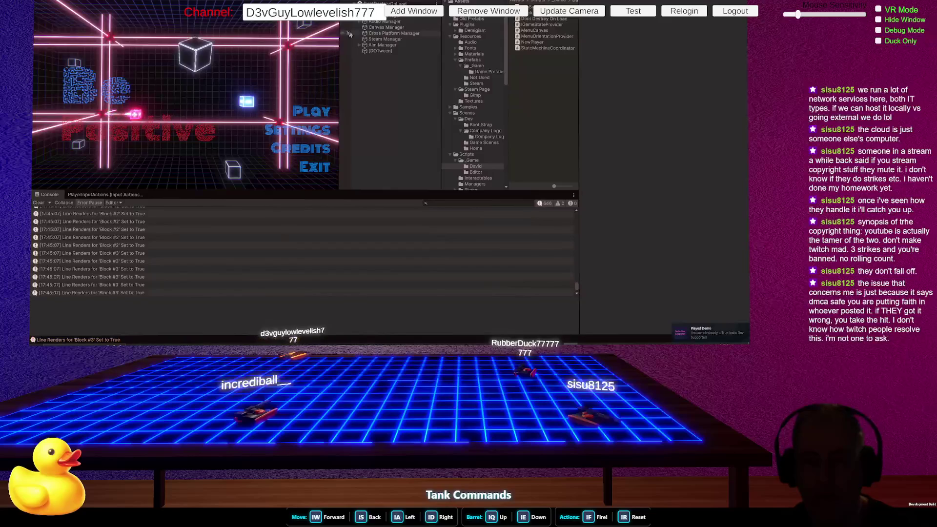
- Start the level, pause it, view a Line Renders log's stack trace, and exit play mode
left_click(305, 114)
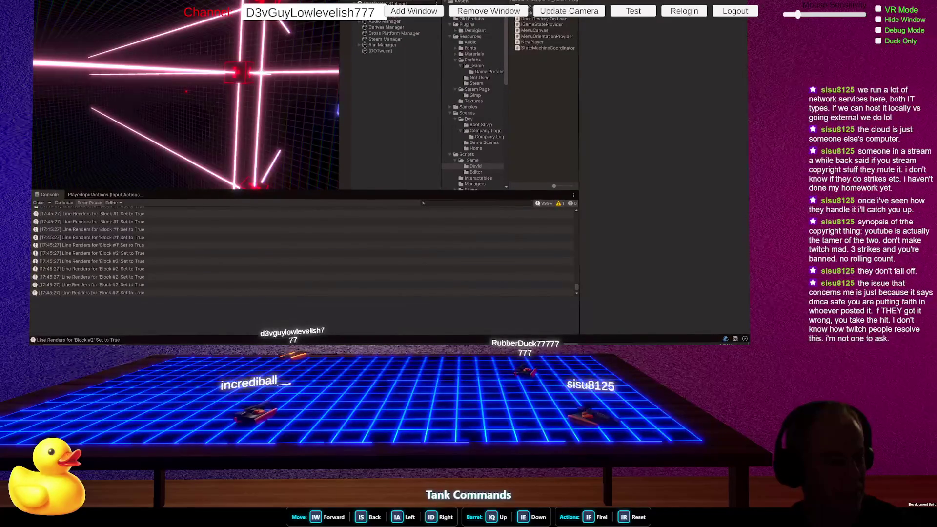
key("Escape")
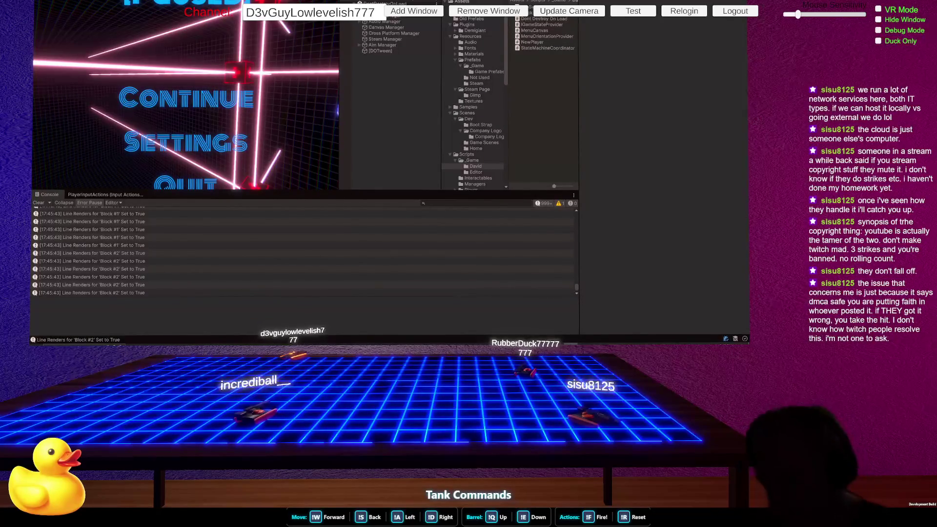
left_click(152, 240)
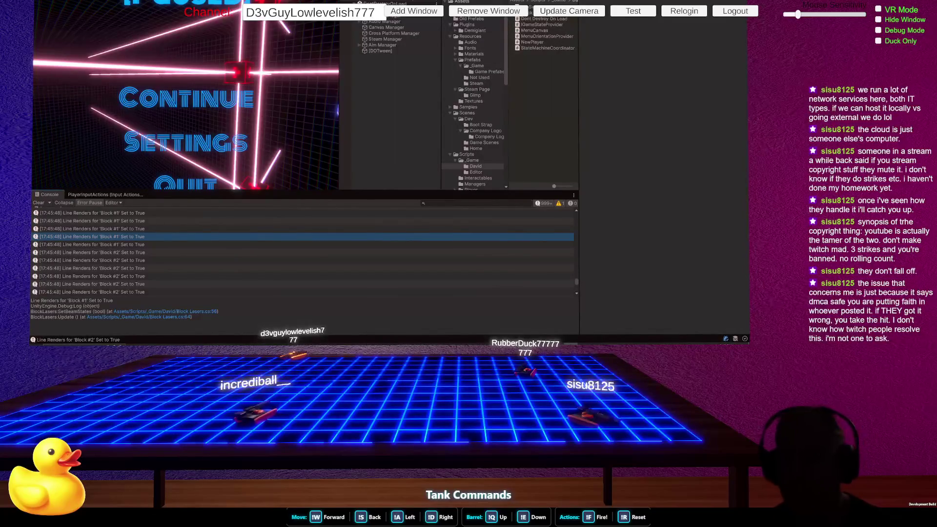
key("ctrl+p")
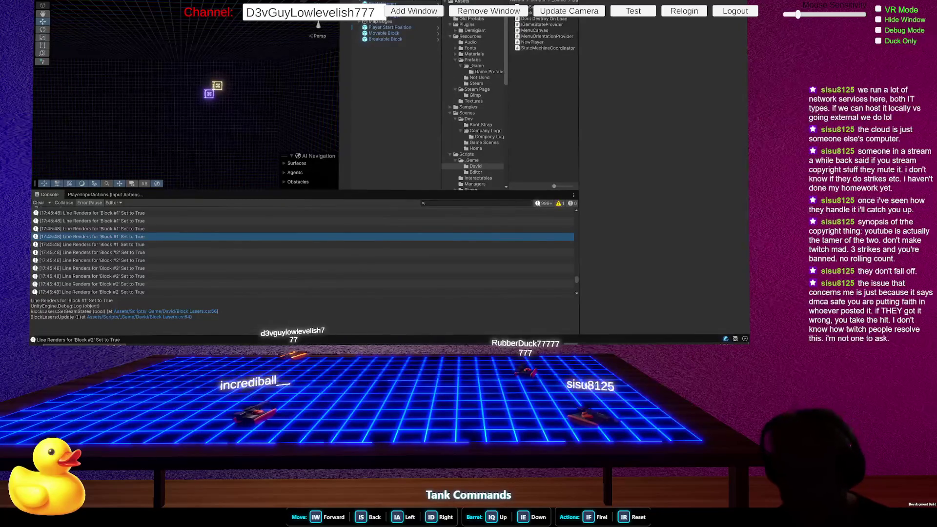
- Nudge Spotify's volume slightly lower, then return to Unity and open the logged line's source
key("alt+Tab")
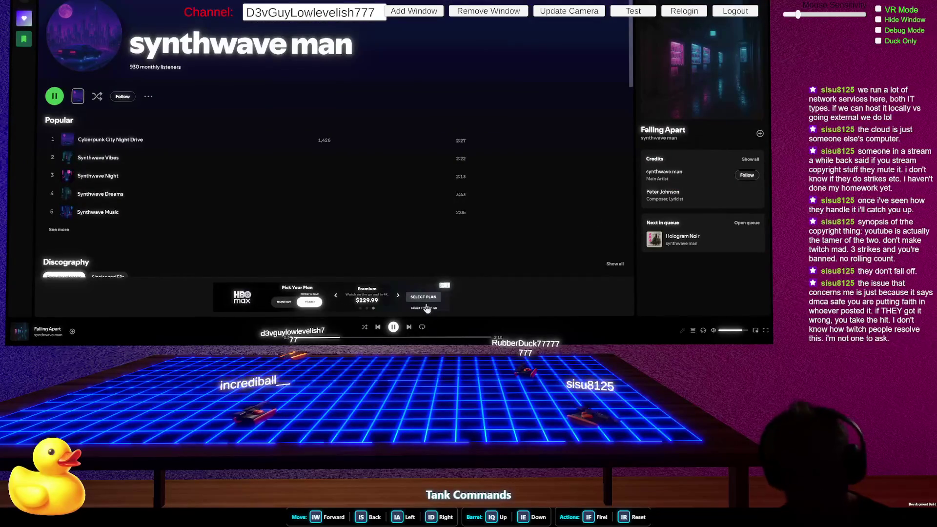
left_click_drag(739, 332, 731, 332)
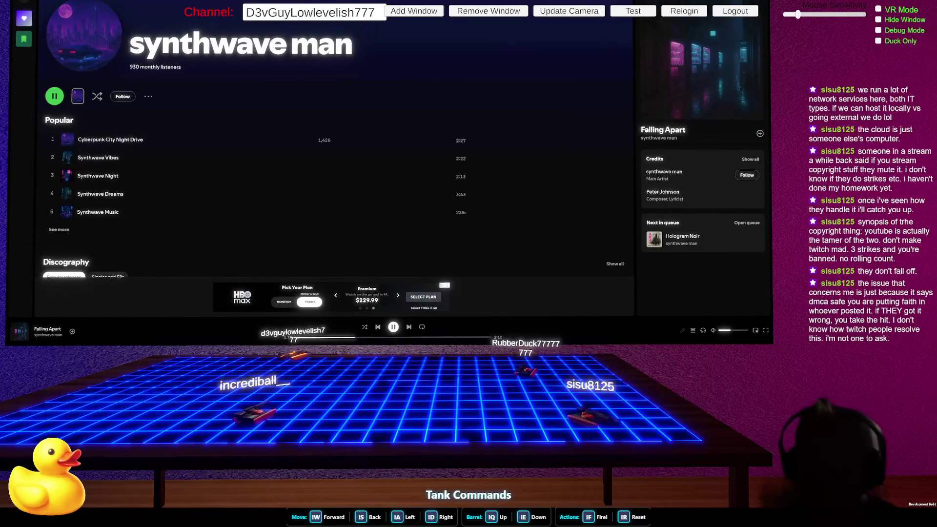
key("alt+Tab")
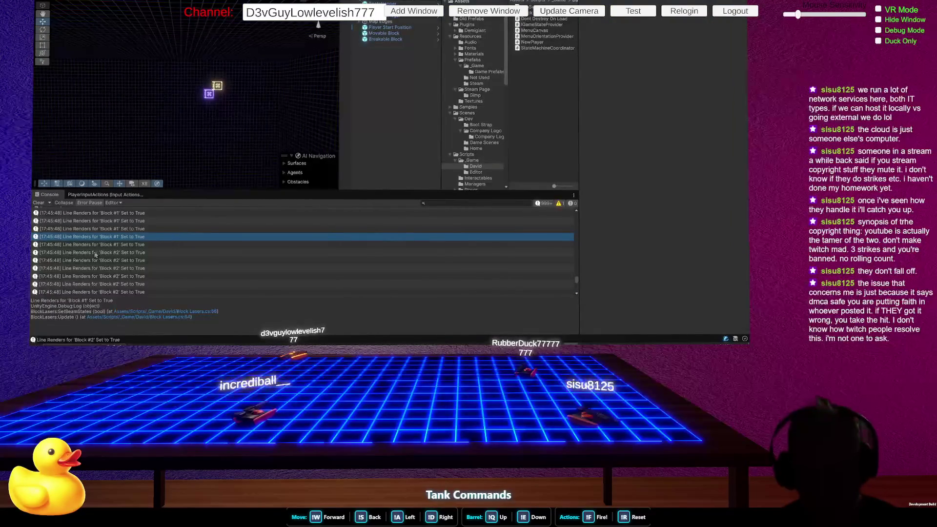
double_click(121, 251)
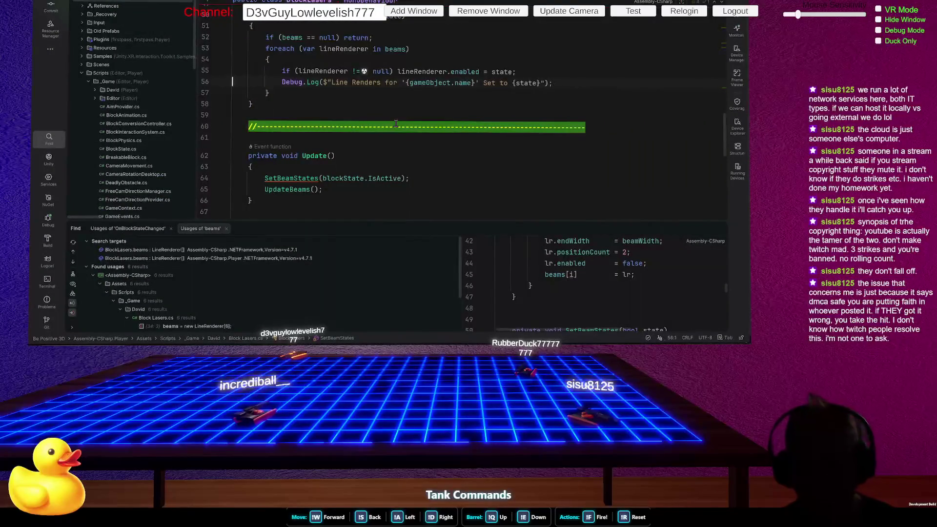
- Insert a junk 'sdfg' line after SetBeamStates' Debug.Log, then jump back via Unity's CS1002 error
left_click(567, 83)
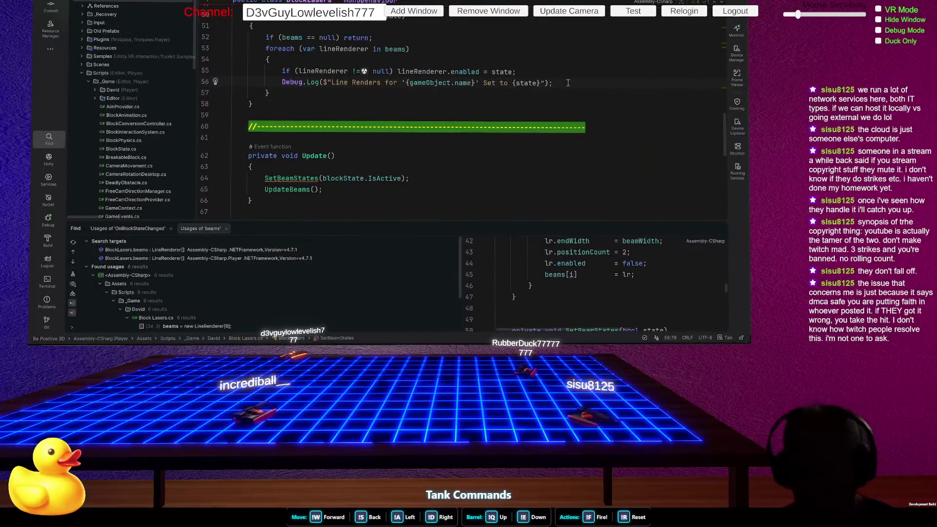
key("Return")
type("sdfg")
key("Down")
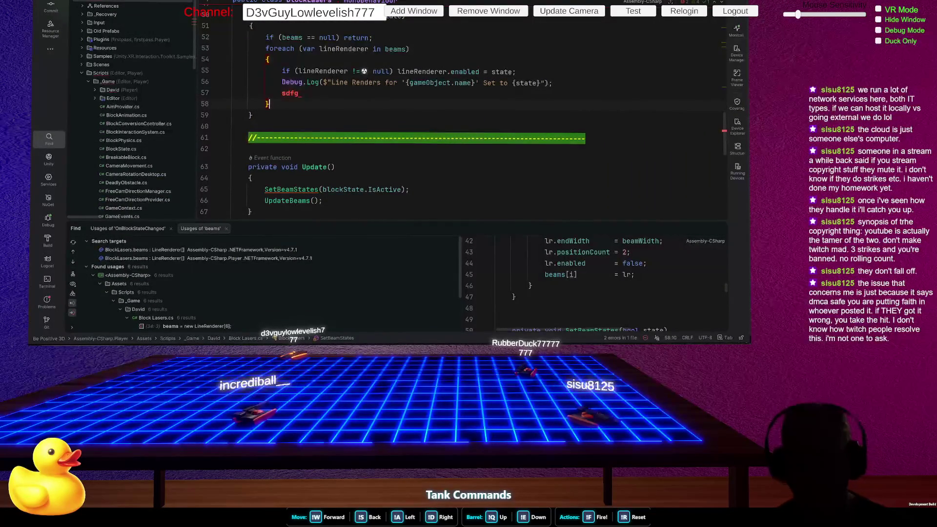
key("alt+Tab")
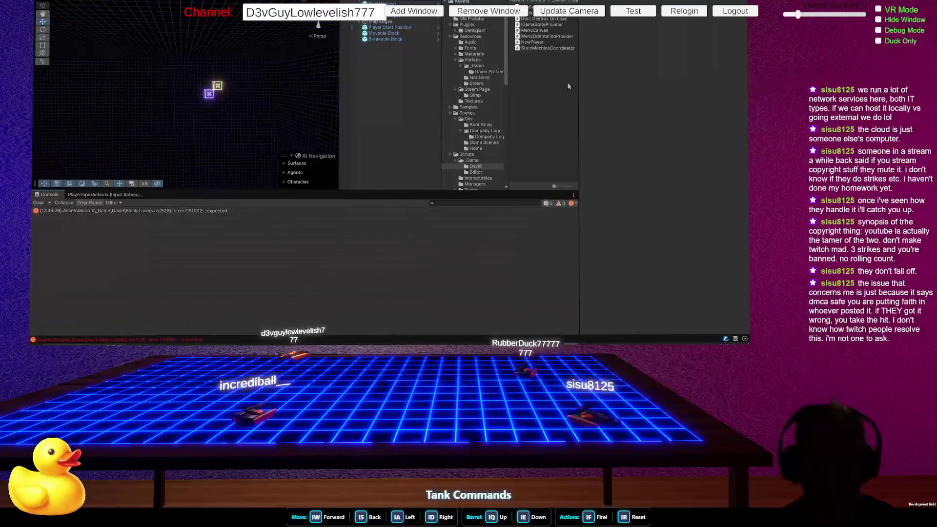
double_click(191, 211)
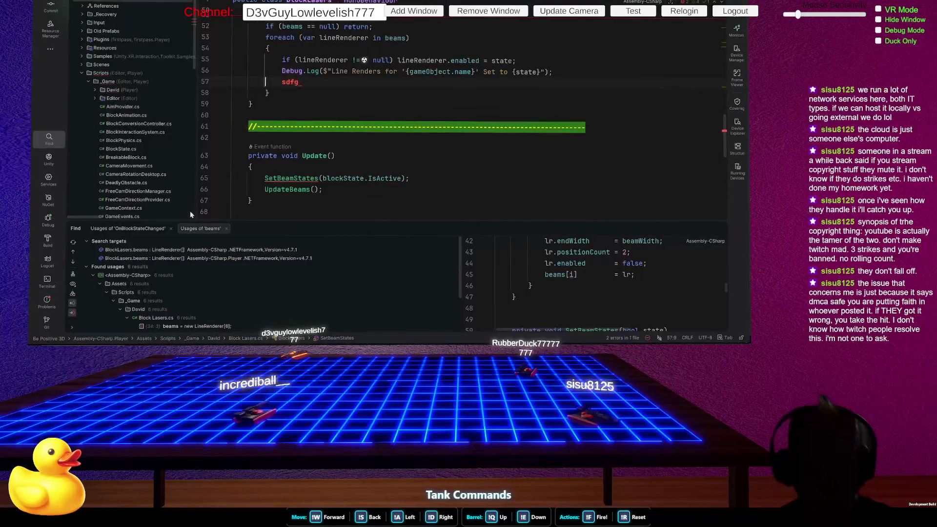
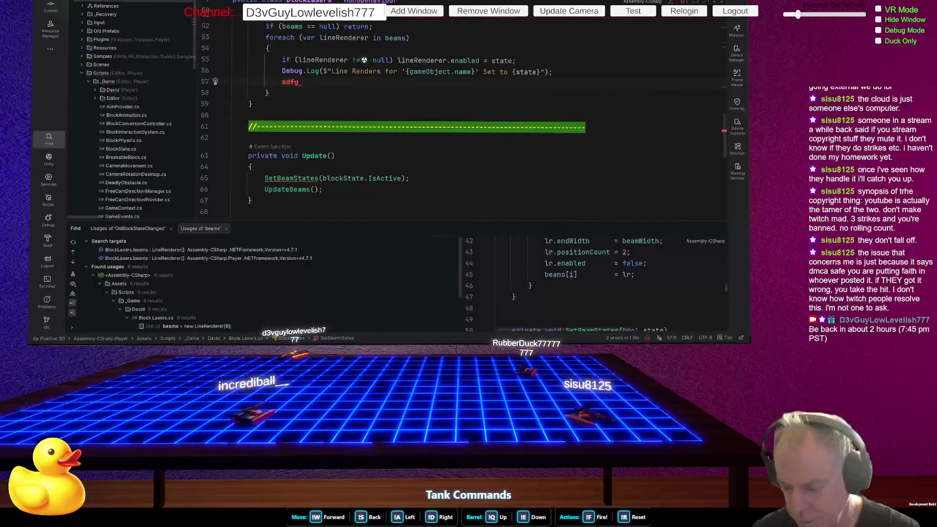
- Close the Spotify ad popup and lower the music volume, then return to the Be Positive 3D page
key("alt+Tab")
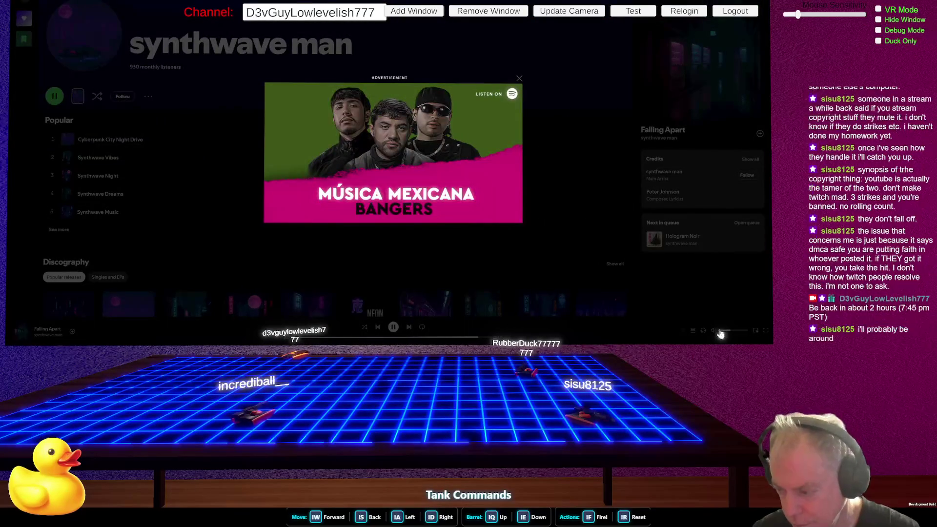
left_click(721, 337)
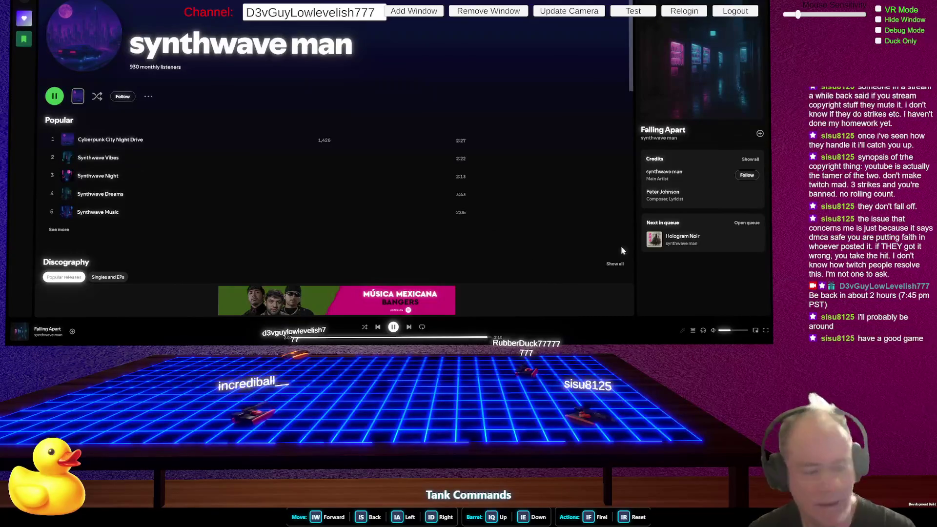
left_click(726, 331)
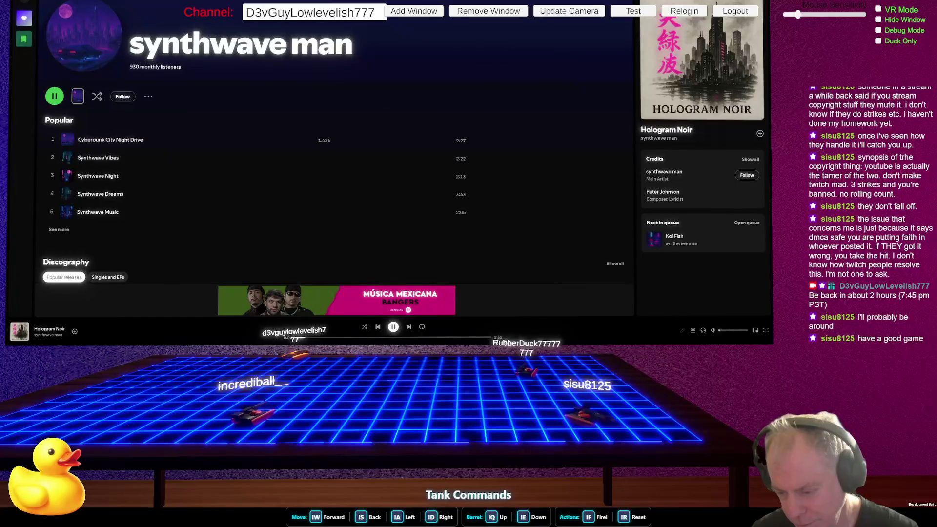
key("alt+Tab")
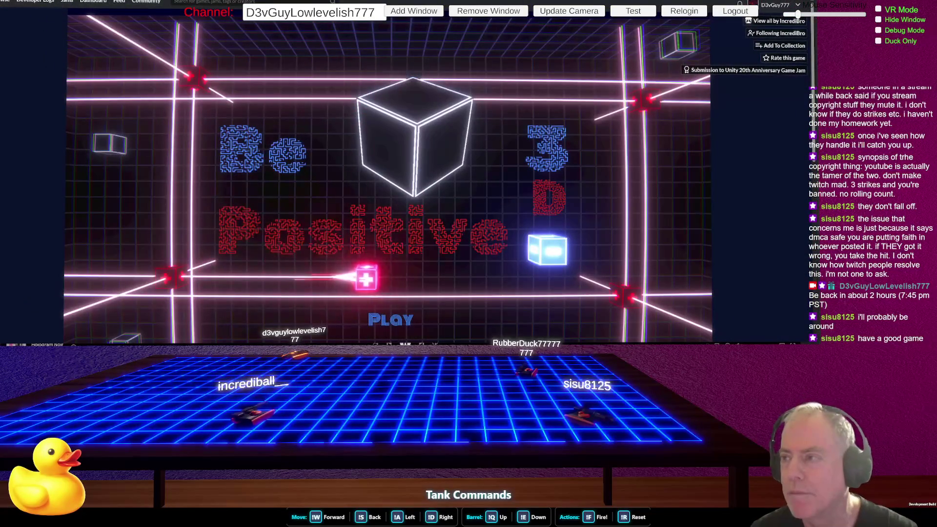
- Open a live creator's pixel-art game-dev stream from the Twitch sidebar
key("alt+Tab")
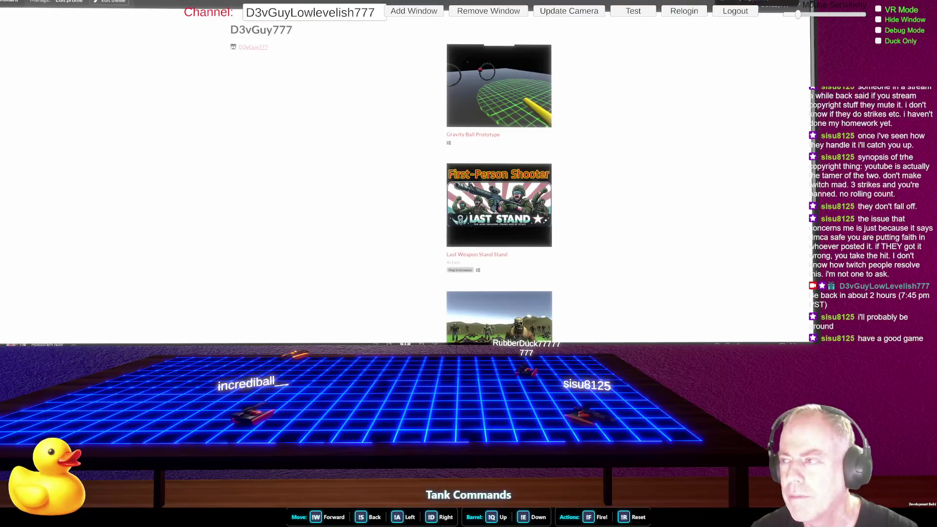
key("alt+Tab")
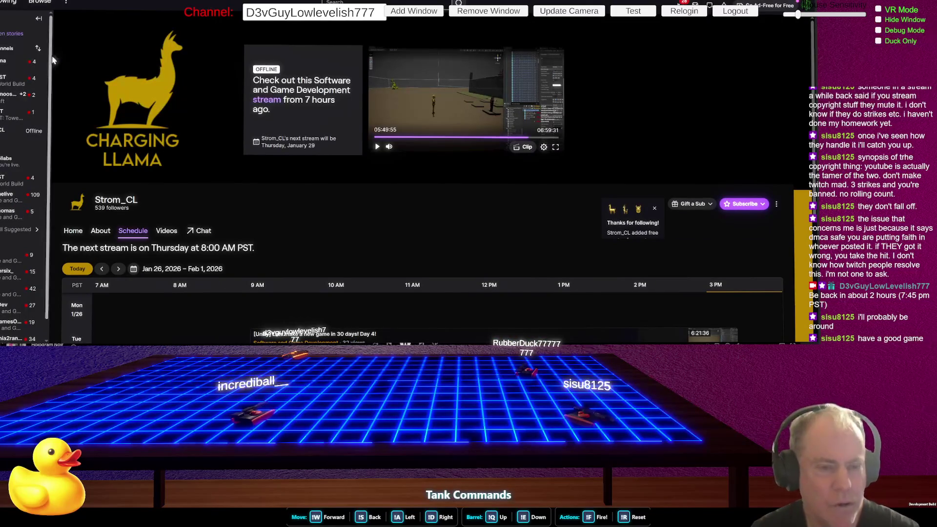
left_click(29, 81)
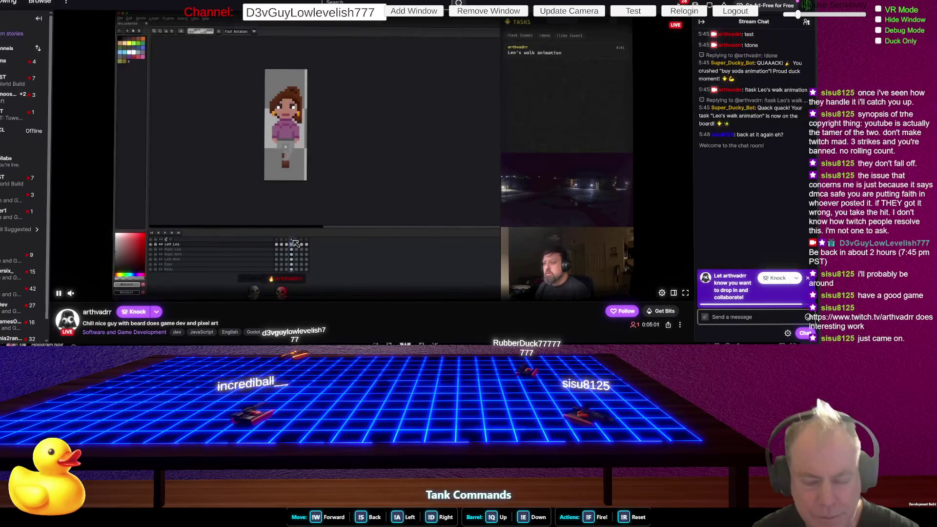
- Follow the pixel-art streamer and expand the sidebar's followed channels with Show More
mouse_move(71, 294)
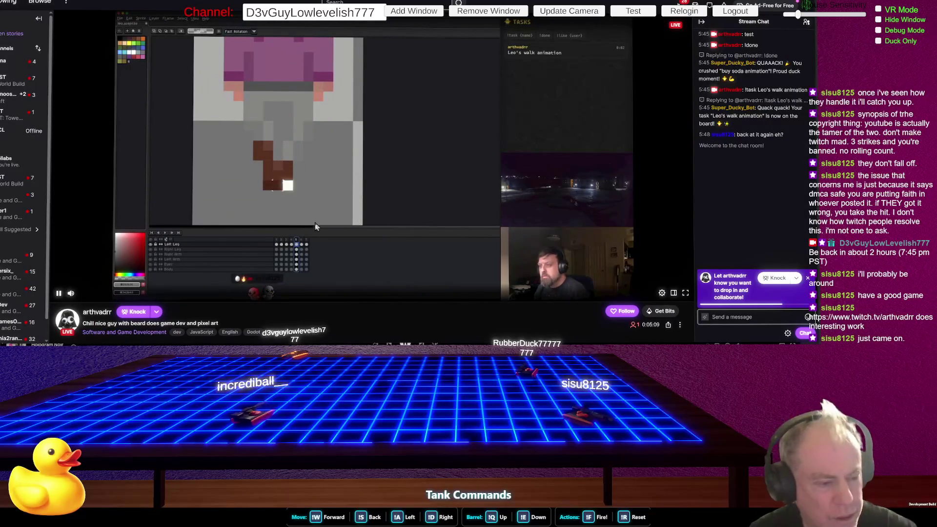
left_click(616, 311)
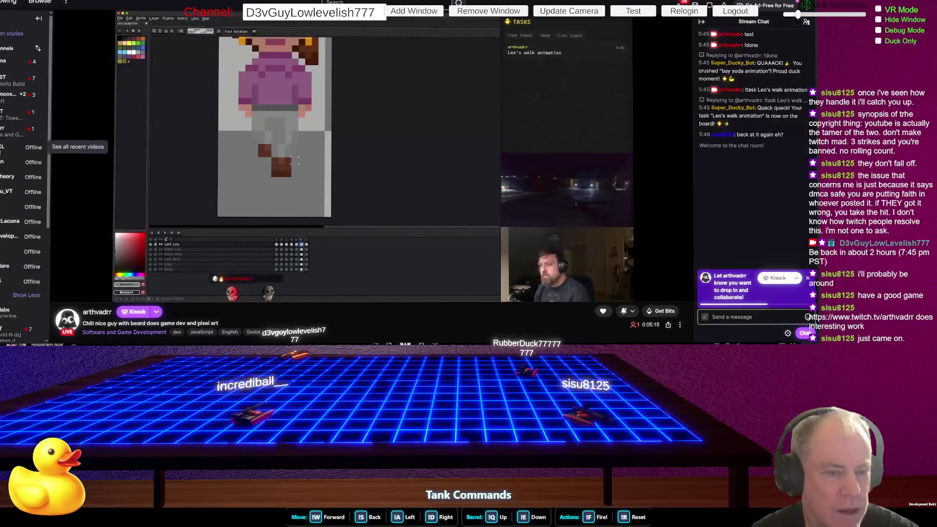
left_click(19, 147)
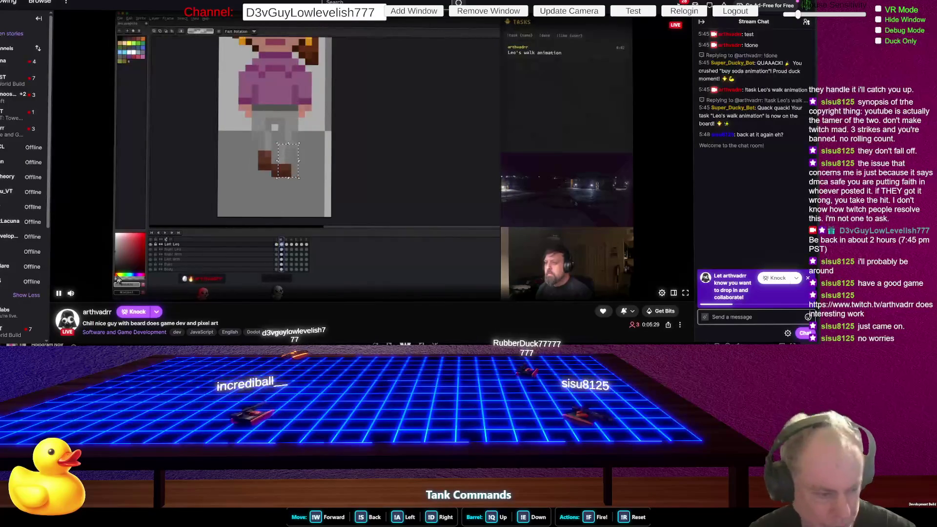
mouse_move(93, 298)
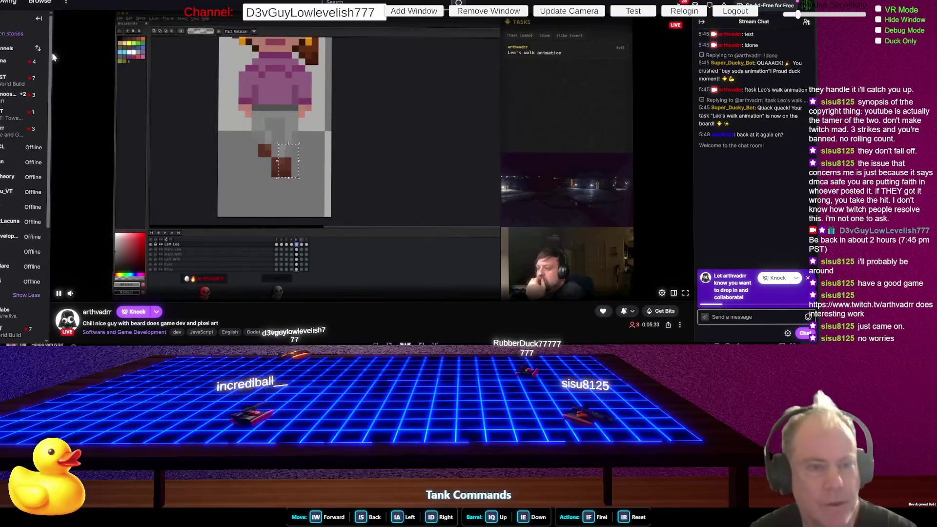
- Open the SteamWorld Build stream, raise its volume to 100%, then lower it to about 8%
mouse_move(3, 65)
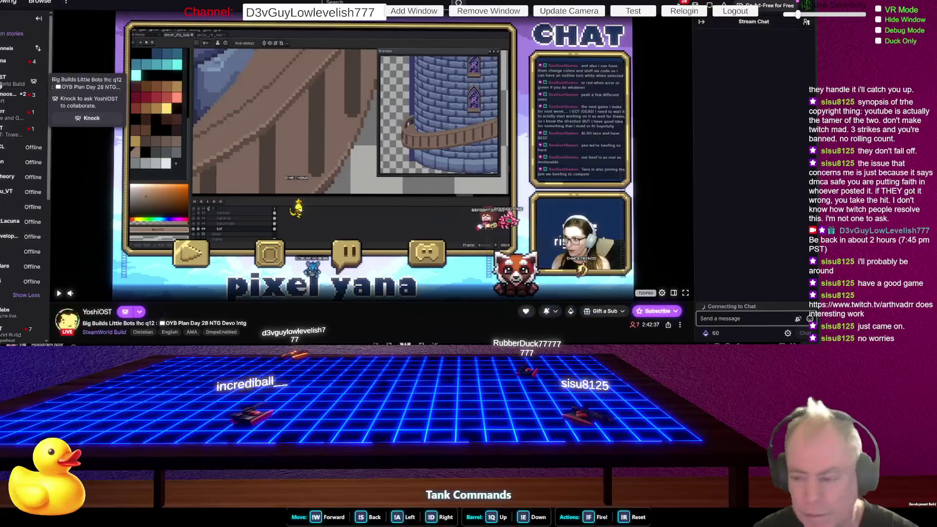
left_click(2, 78)
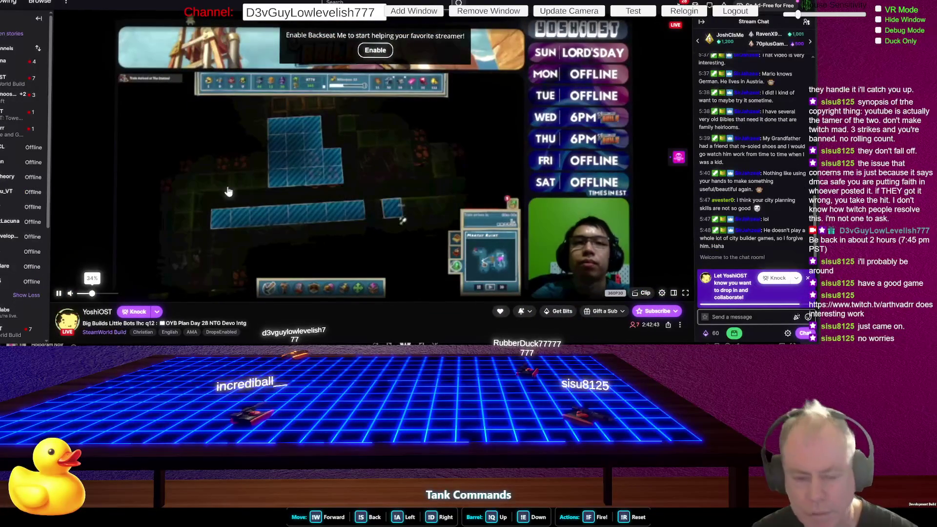
left_click(118, 294)
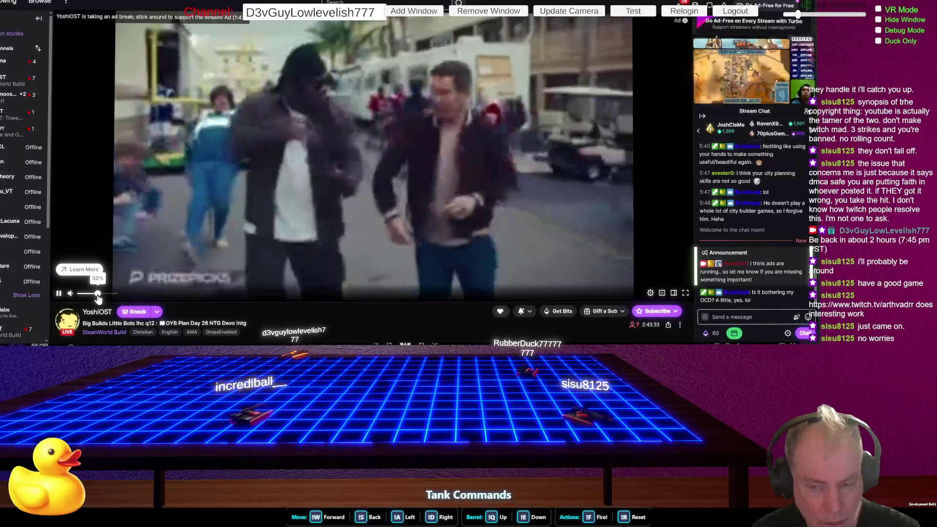
left_click_drag(97, 294, 83, 294)
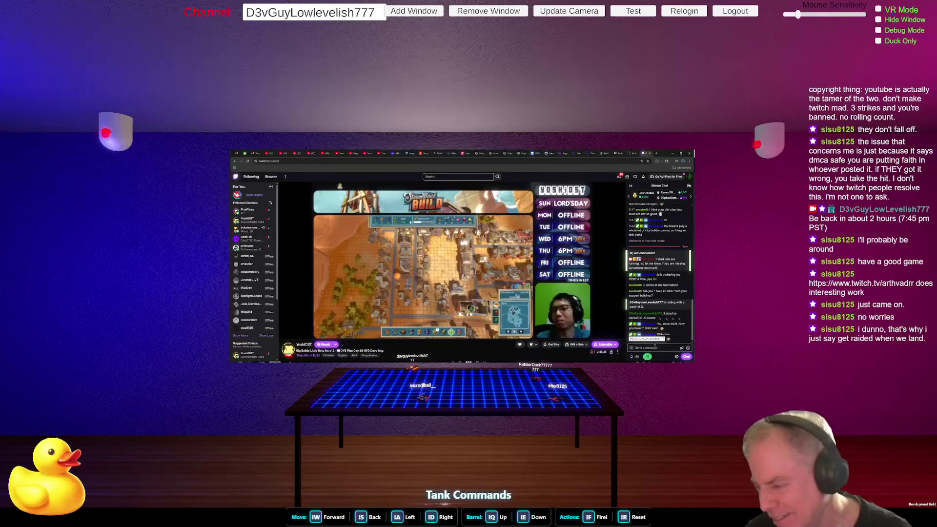
- Send a chat reply containing two duck emotes
left_click(688, 334)
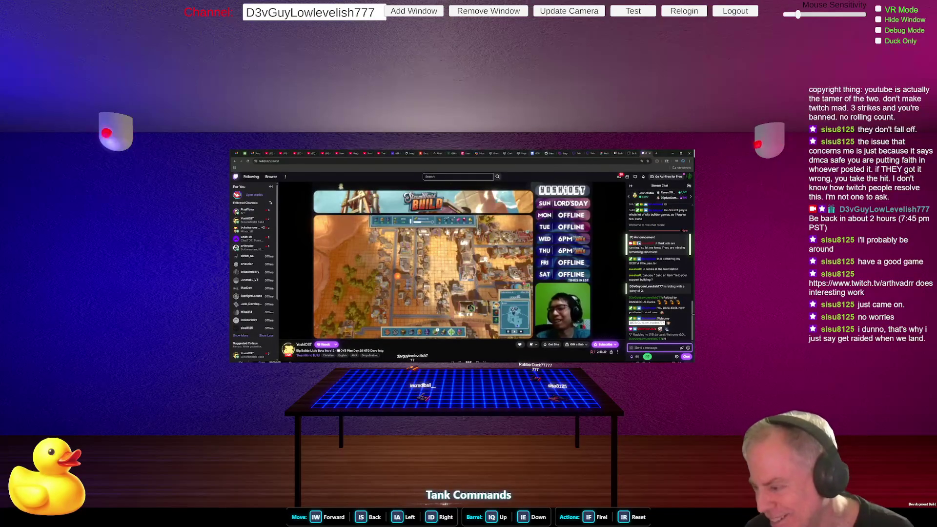
left_click(682, 347)
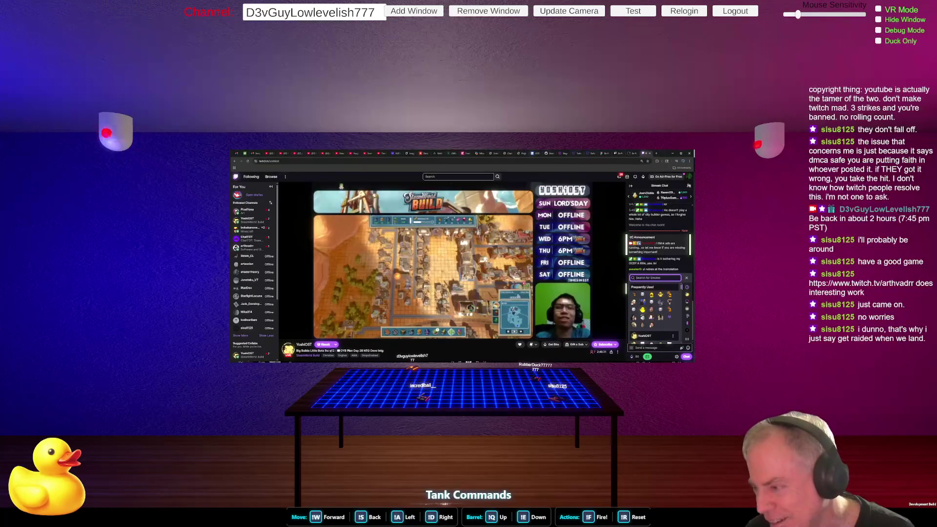
left_click(653, 296)
left_click(653, 296)
left_click(652, 296)
left_click(653, 297)
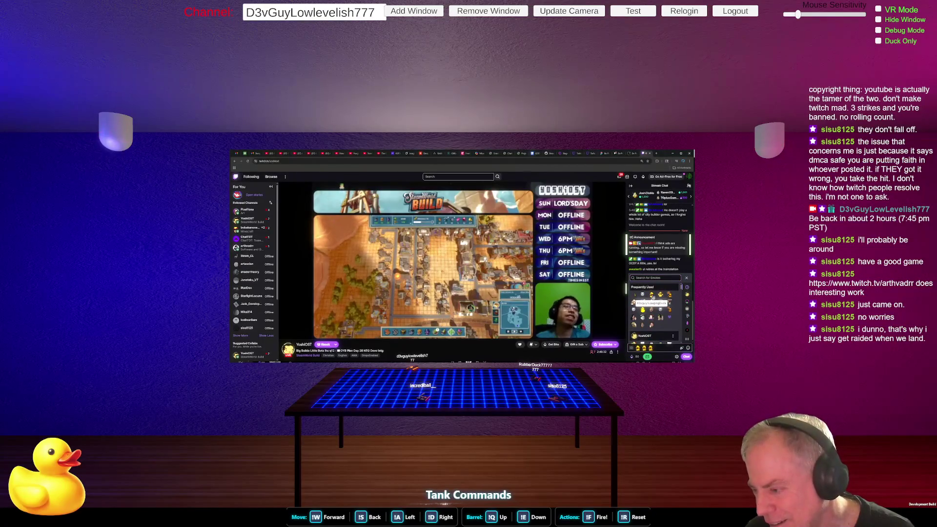
left_click(670, 348)
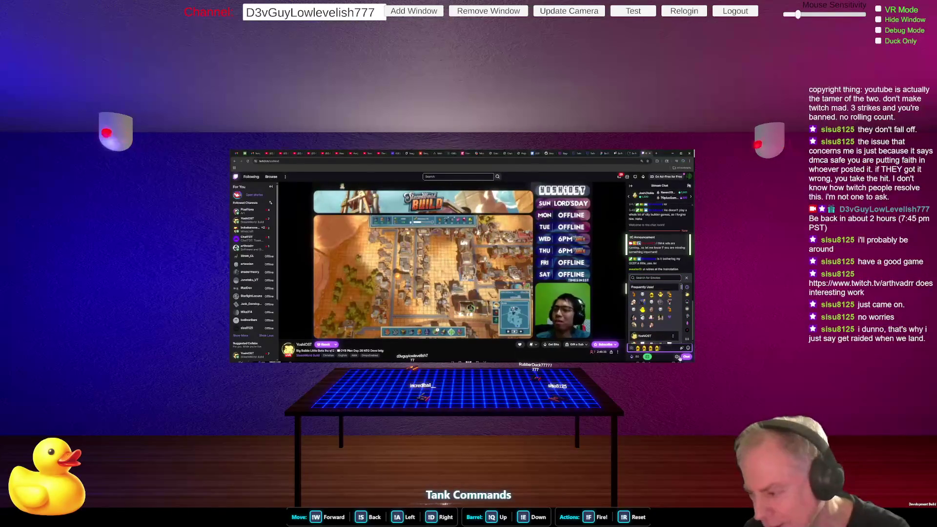
key("Return")
- Send a chat message about making progress on Be Positive and the Twitch integration
left_click(654, 348)
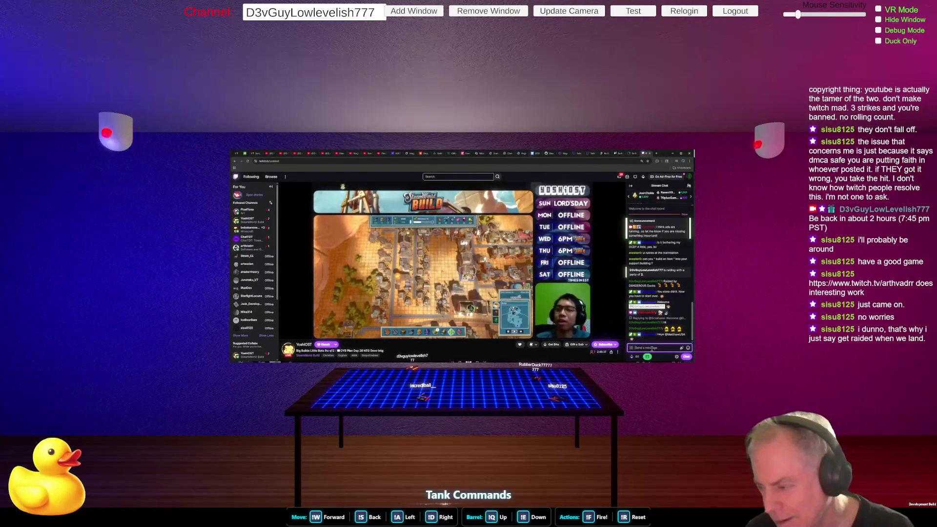
type("od, making")
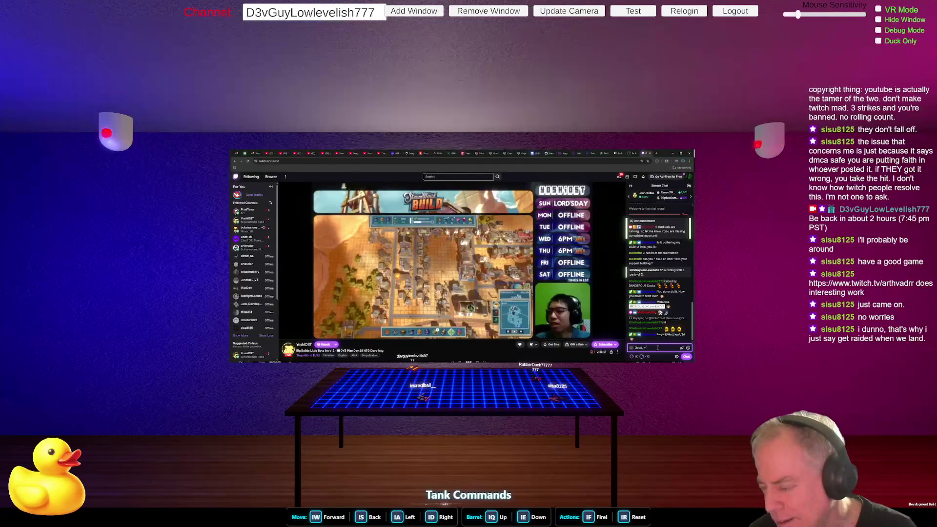
type(" pr")
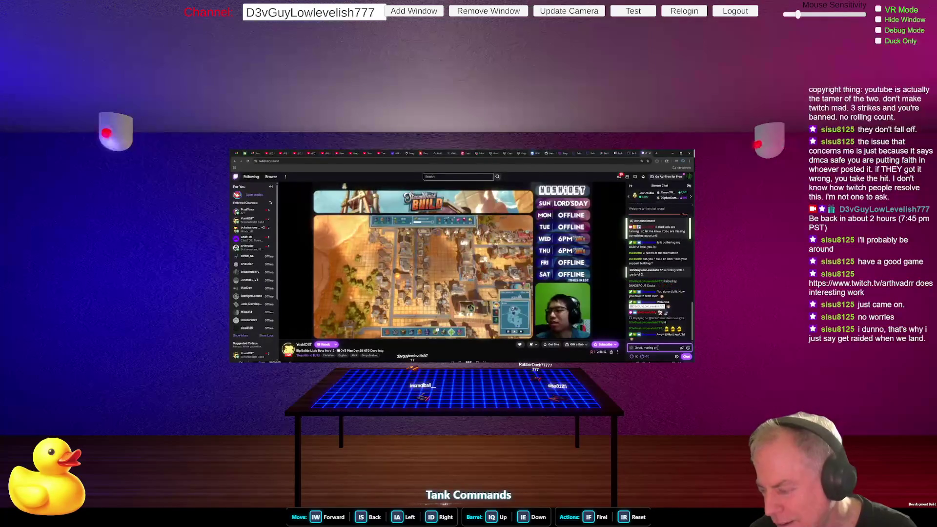
type("ogress on")
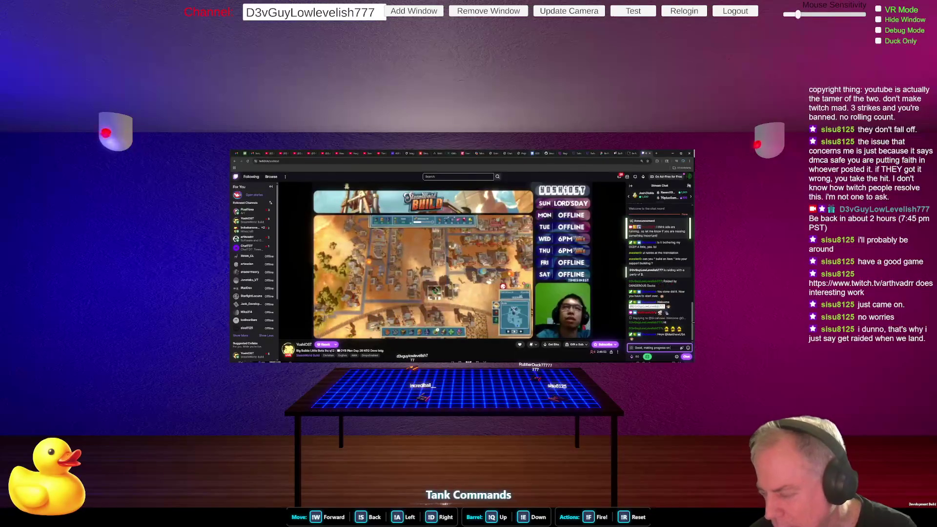
type("Be")
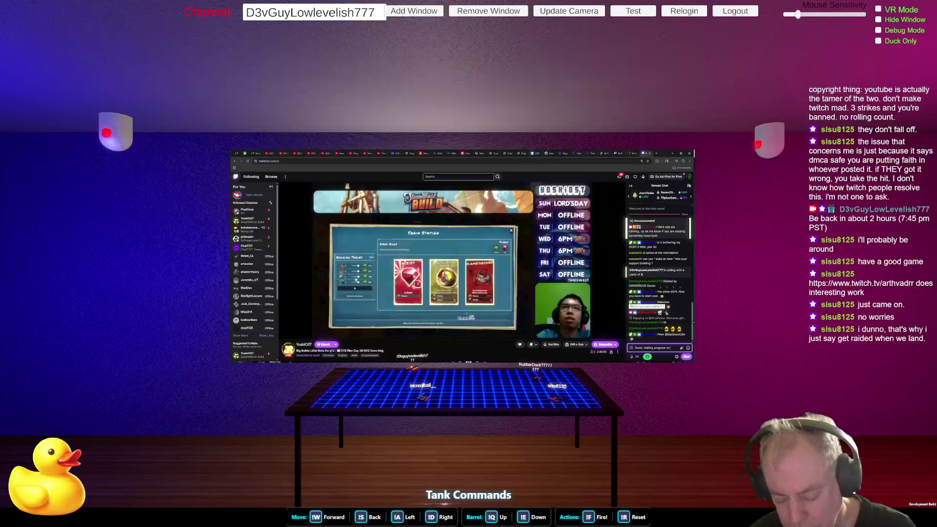
type(" Posit")
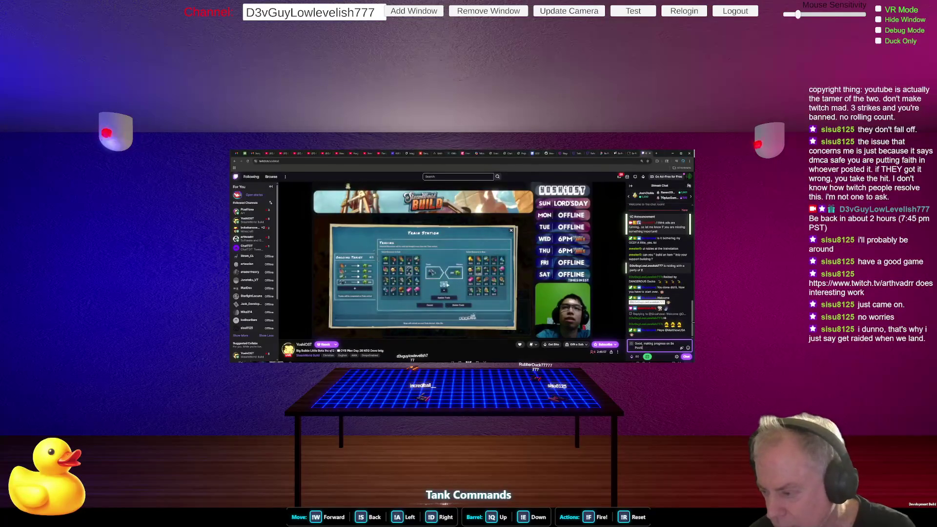
type("ive and my Twitch")
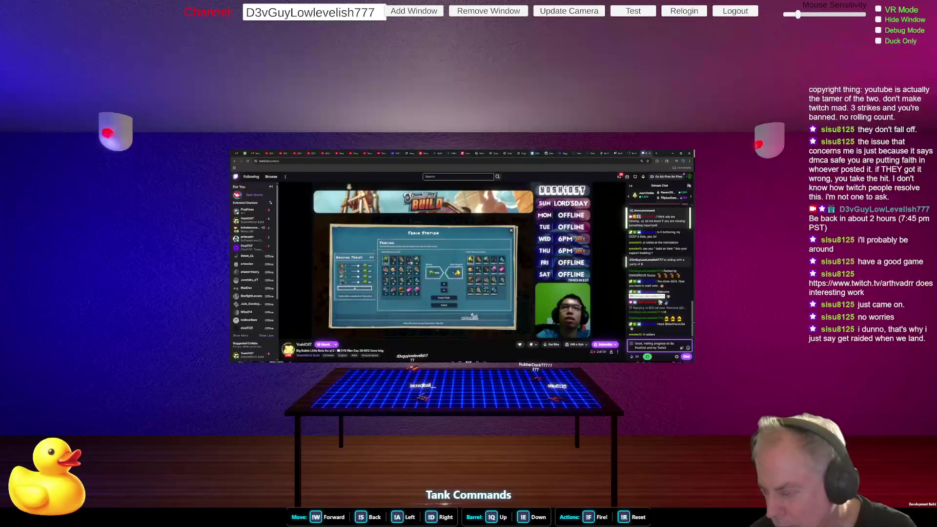
type(" integration :)")
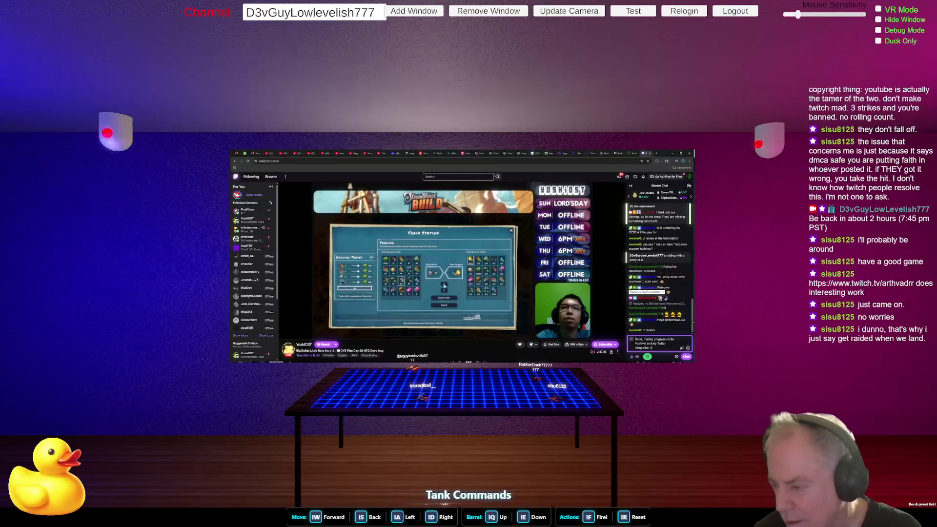
key("Return")
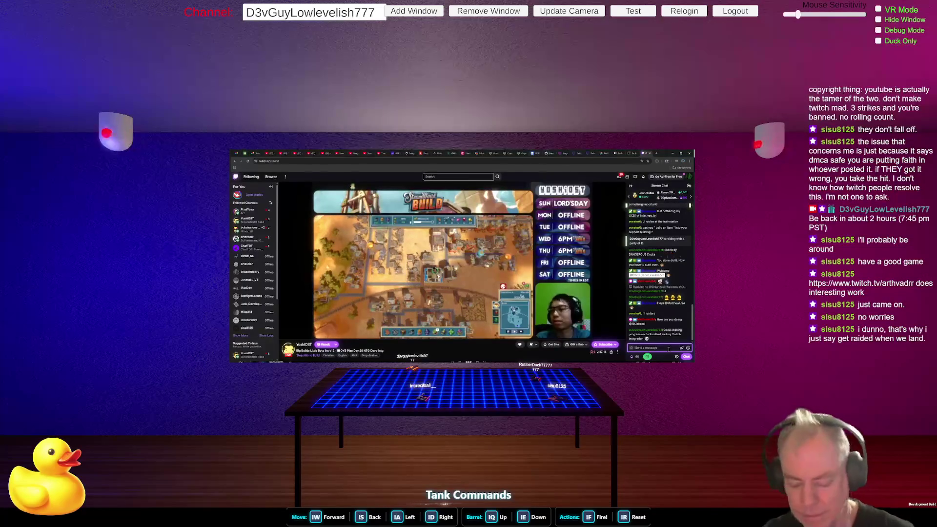
type("Also")
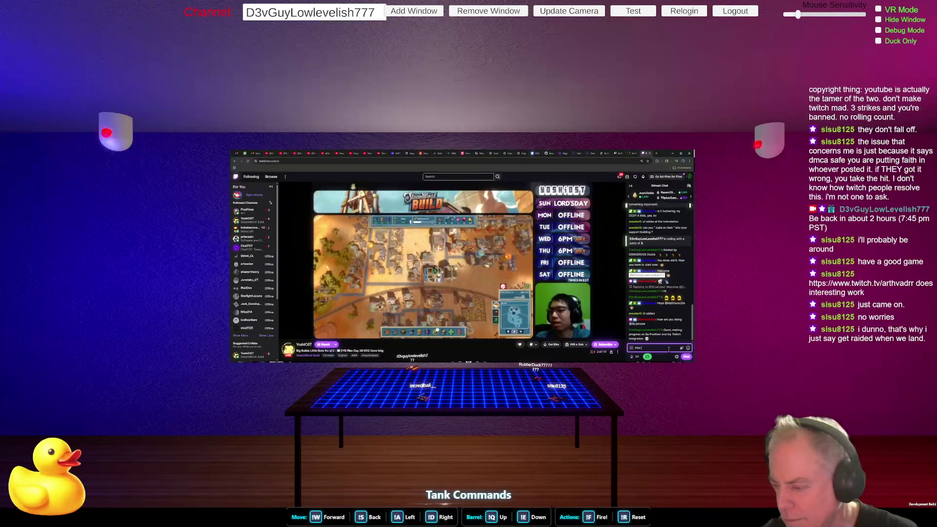
type(" ste to")
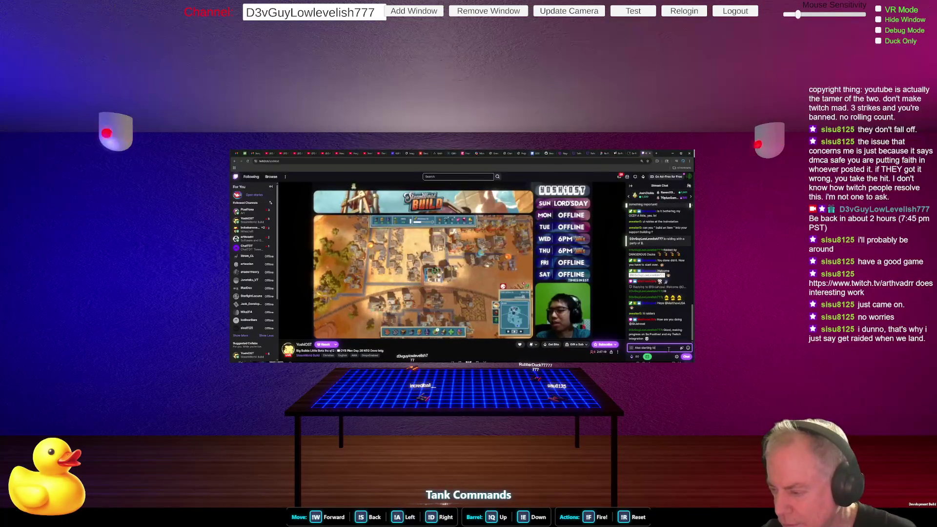
type(" set up the Steam")
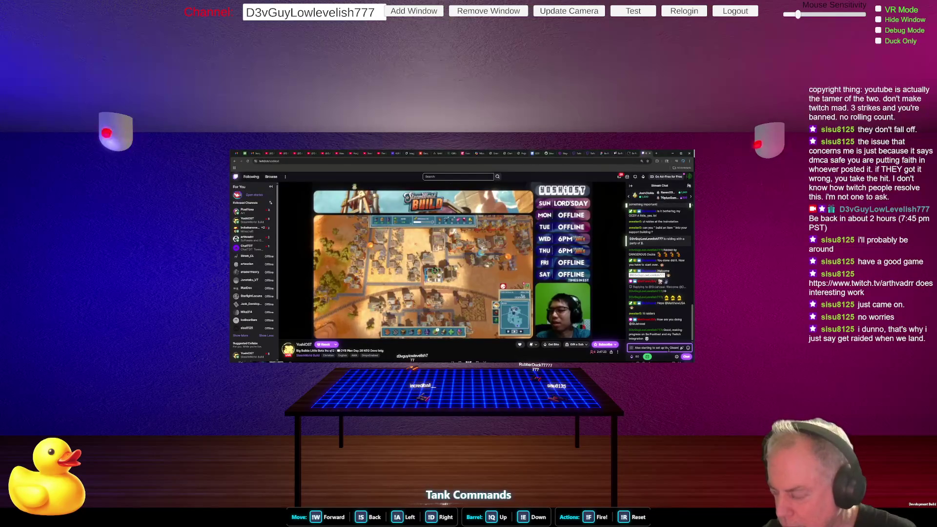
type(" Pl")
type("ge. G")
type("nly Bet")
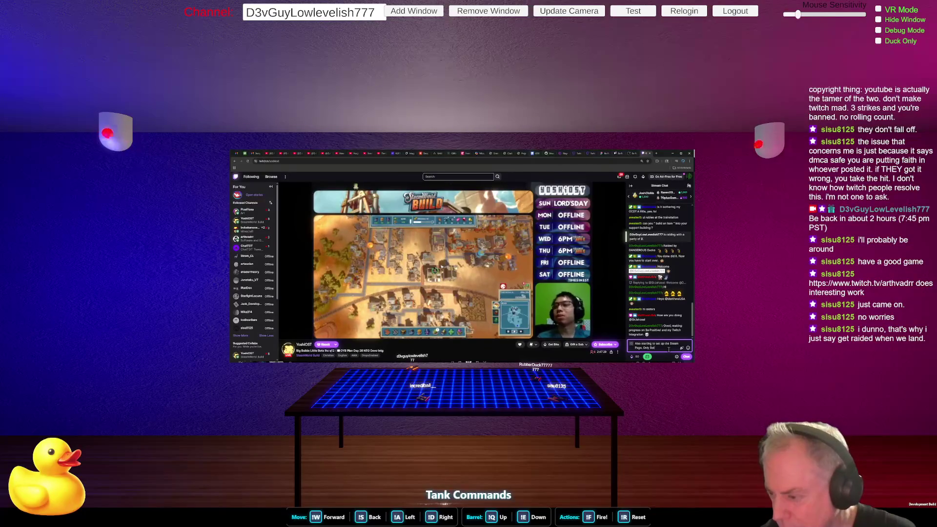
type(" right now")
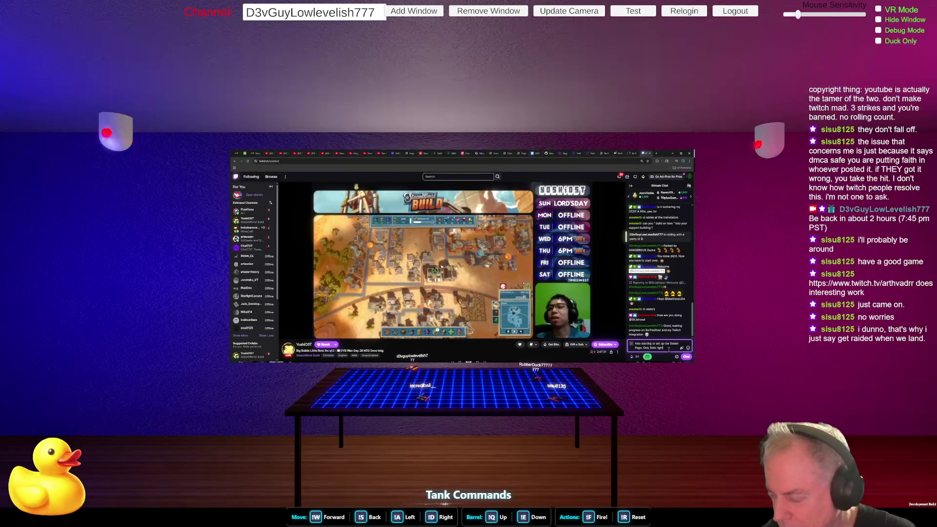
key("shift+Home")
key("shift+Up")
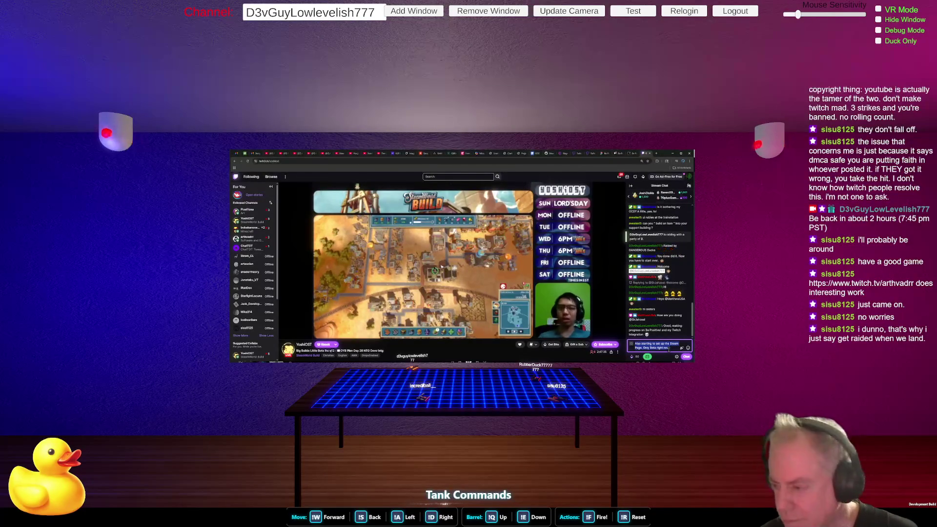
key("ctrl+x")
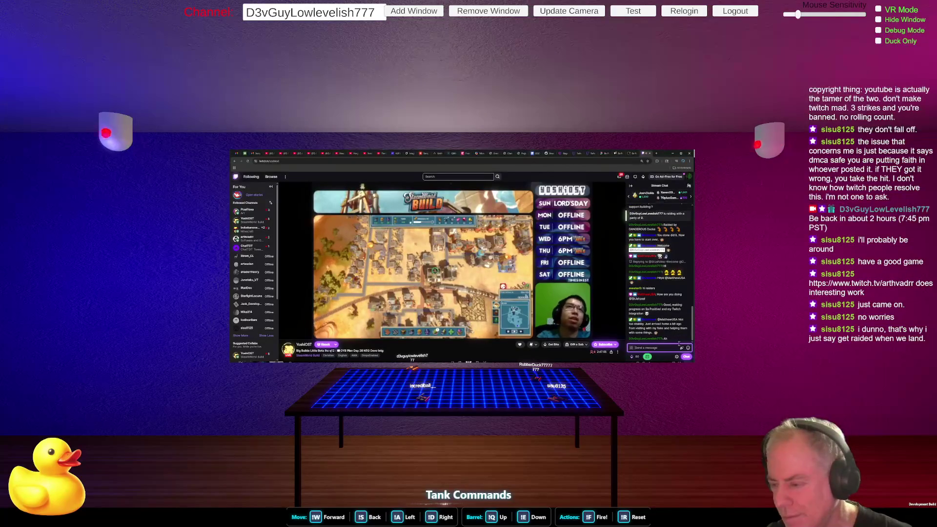
- Post 'Also starting to set up the Steam Page. Only Beta right now.' and 'So not Public'
type("Also starting to set up the Steam Page. Only Beta right now.")
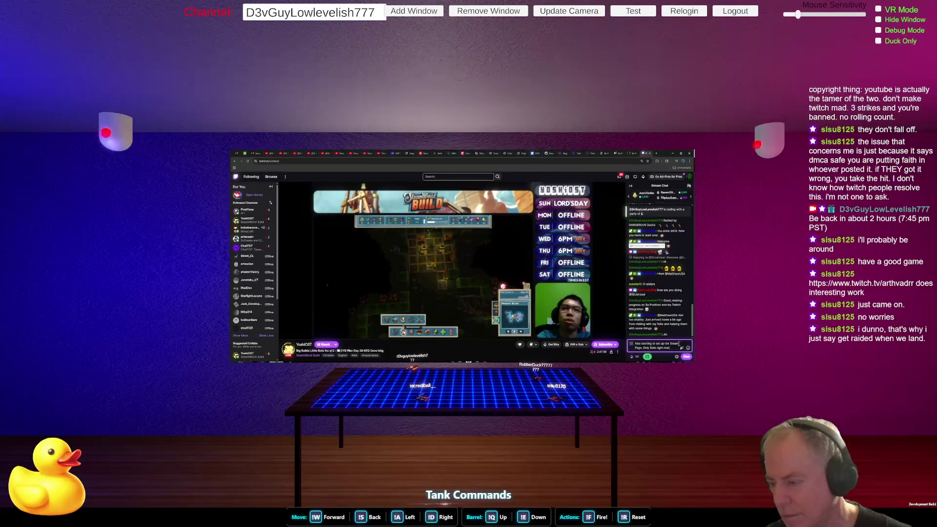
key("Return")
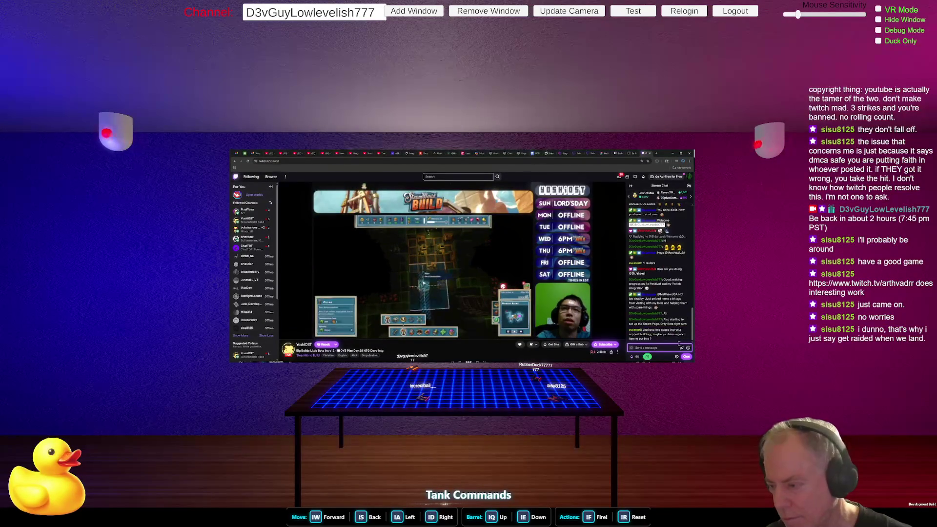
type("So n")
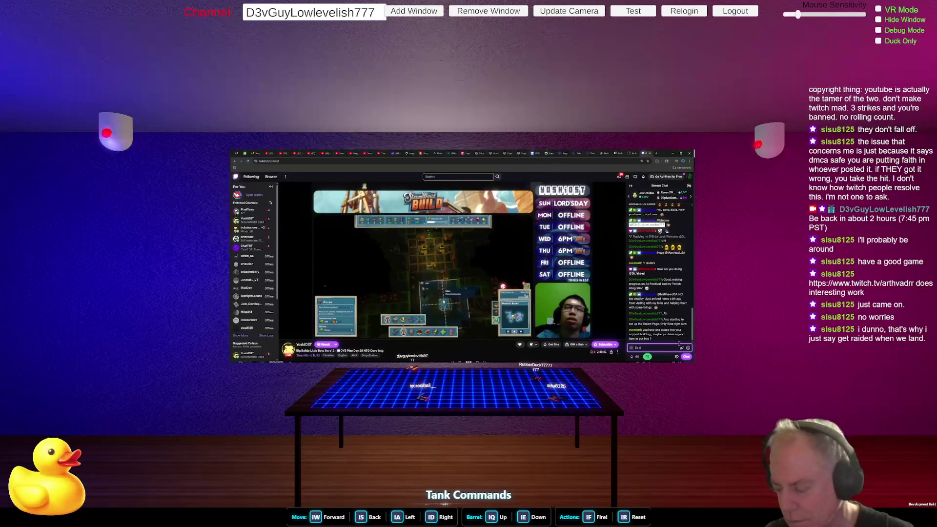
type("ot Public")
key("Return")
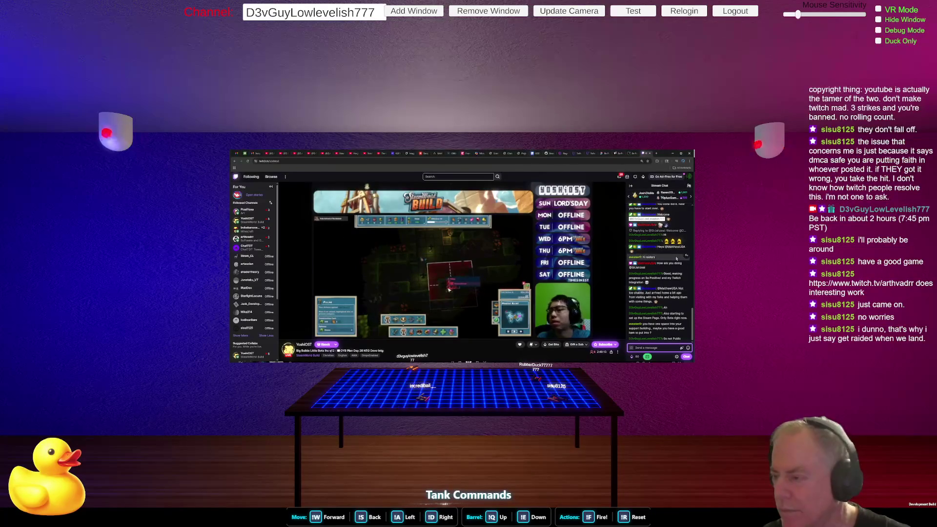
- Reply 'Hi' to the hi raiders greeting in chat
left_click(686, 258)
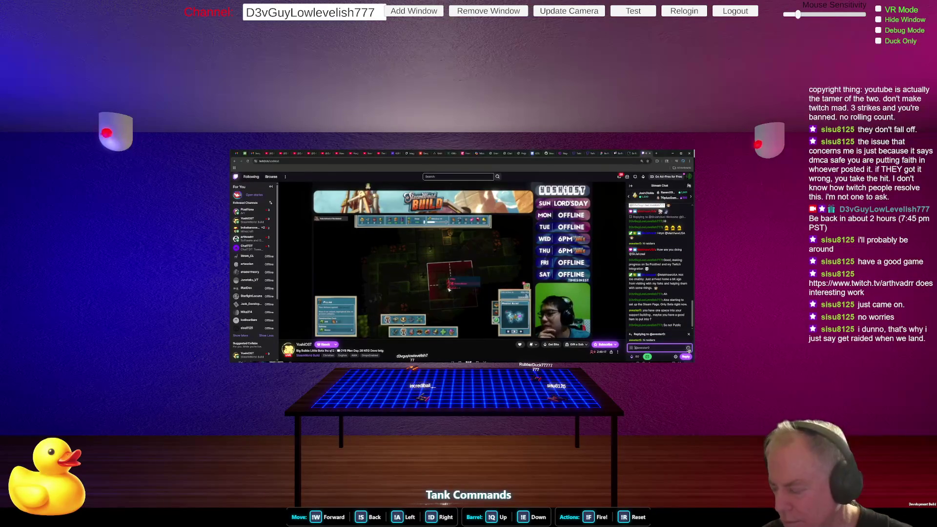
left_click(688, 349)
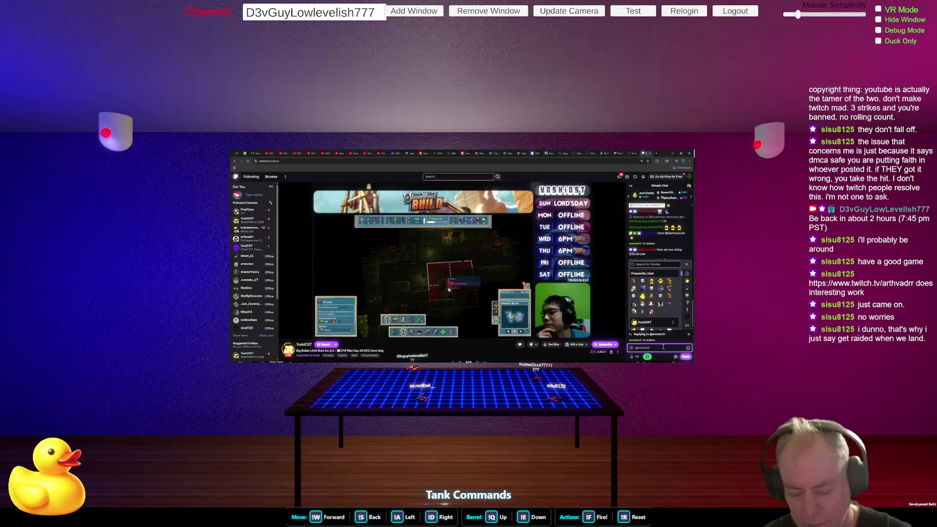
key("Return")
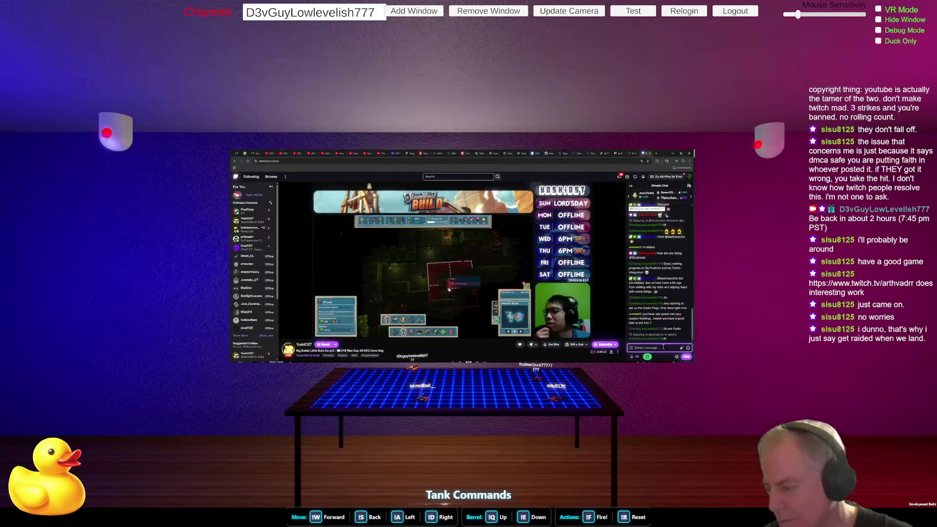